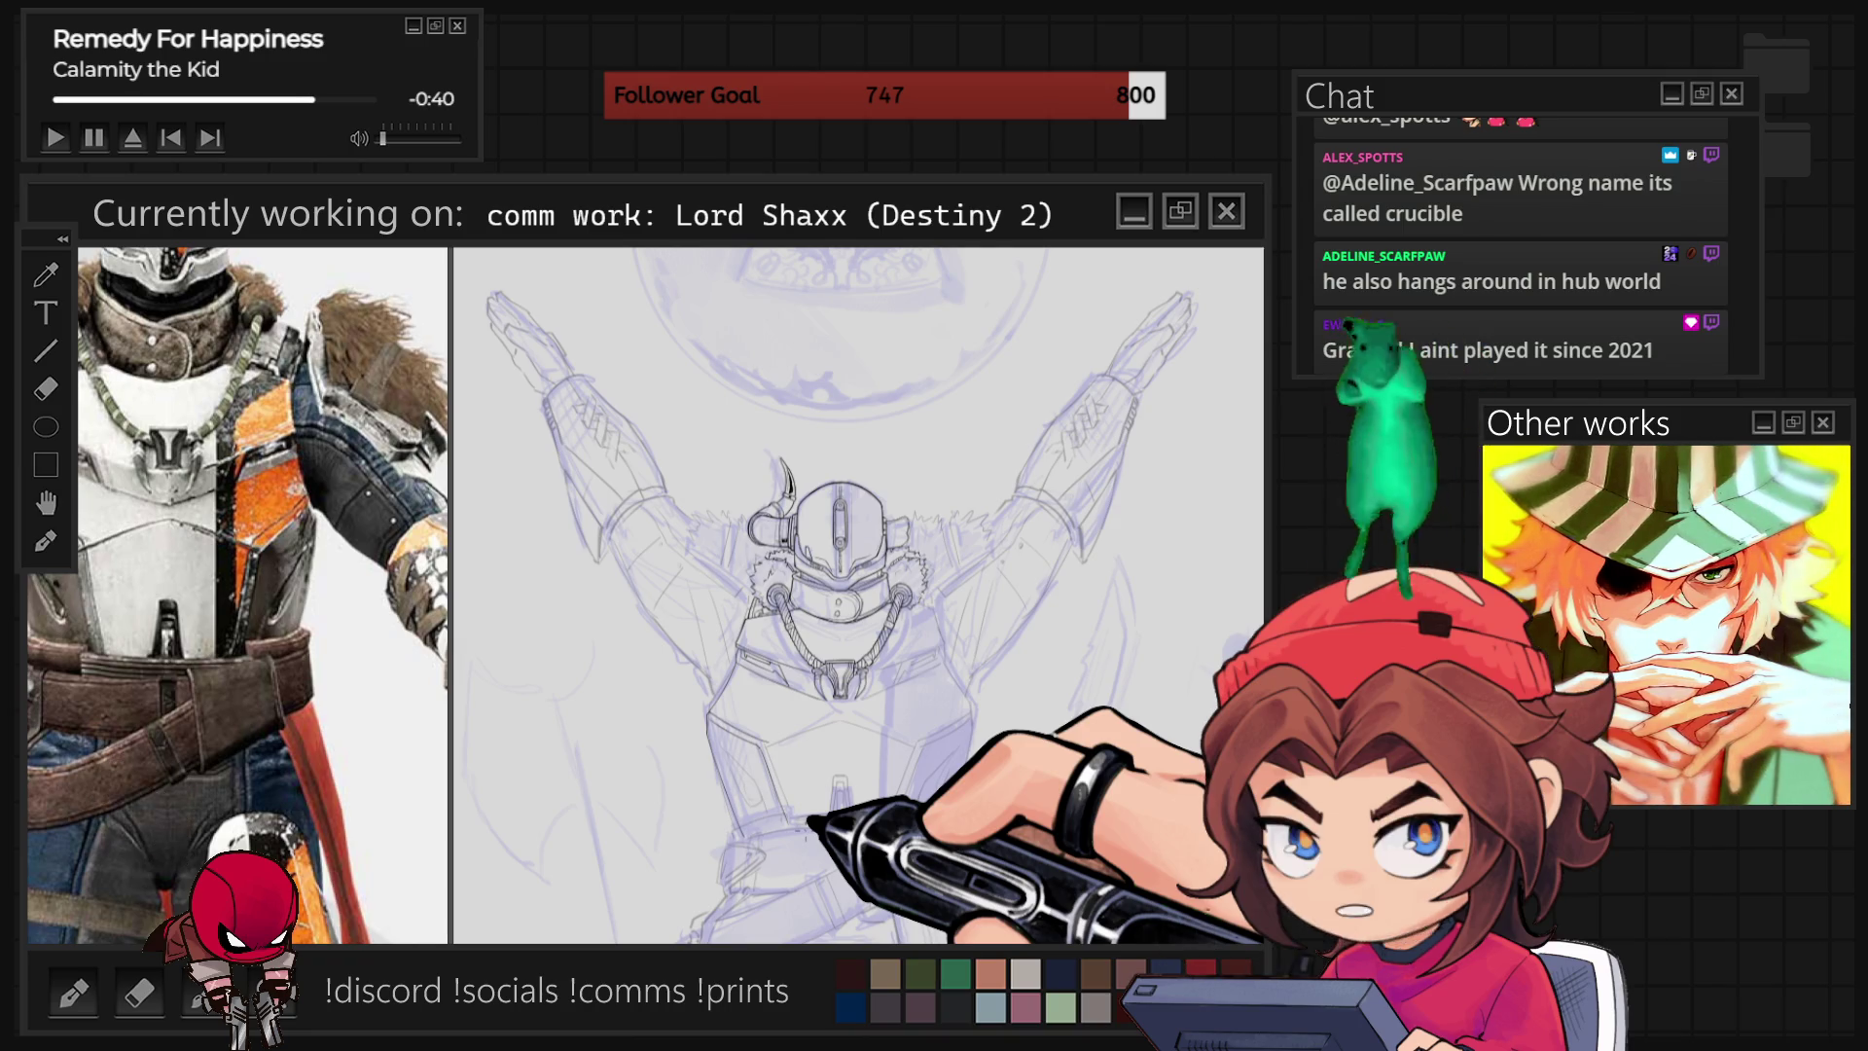
Zoom into the chest and ink the necklace and chest-plate edges over the sketch.
{"action": "scroll", "coordinate": [858, 596], "scroll_direction": "up", "scroll_amount": 3}
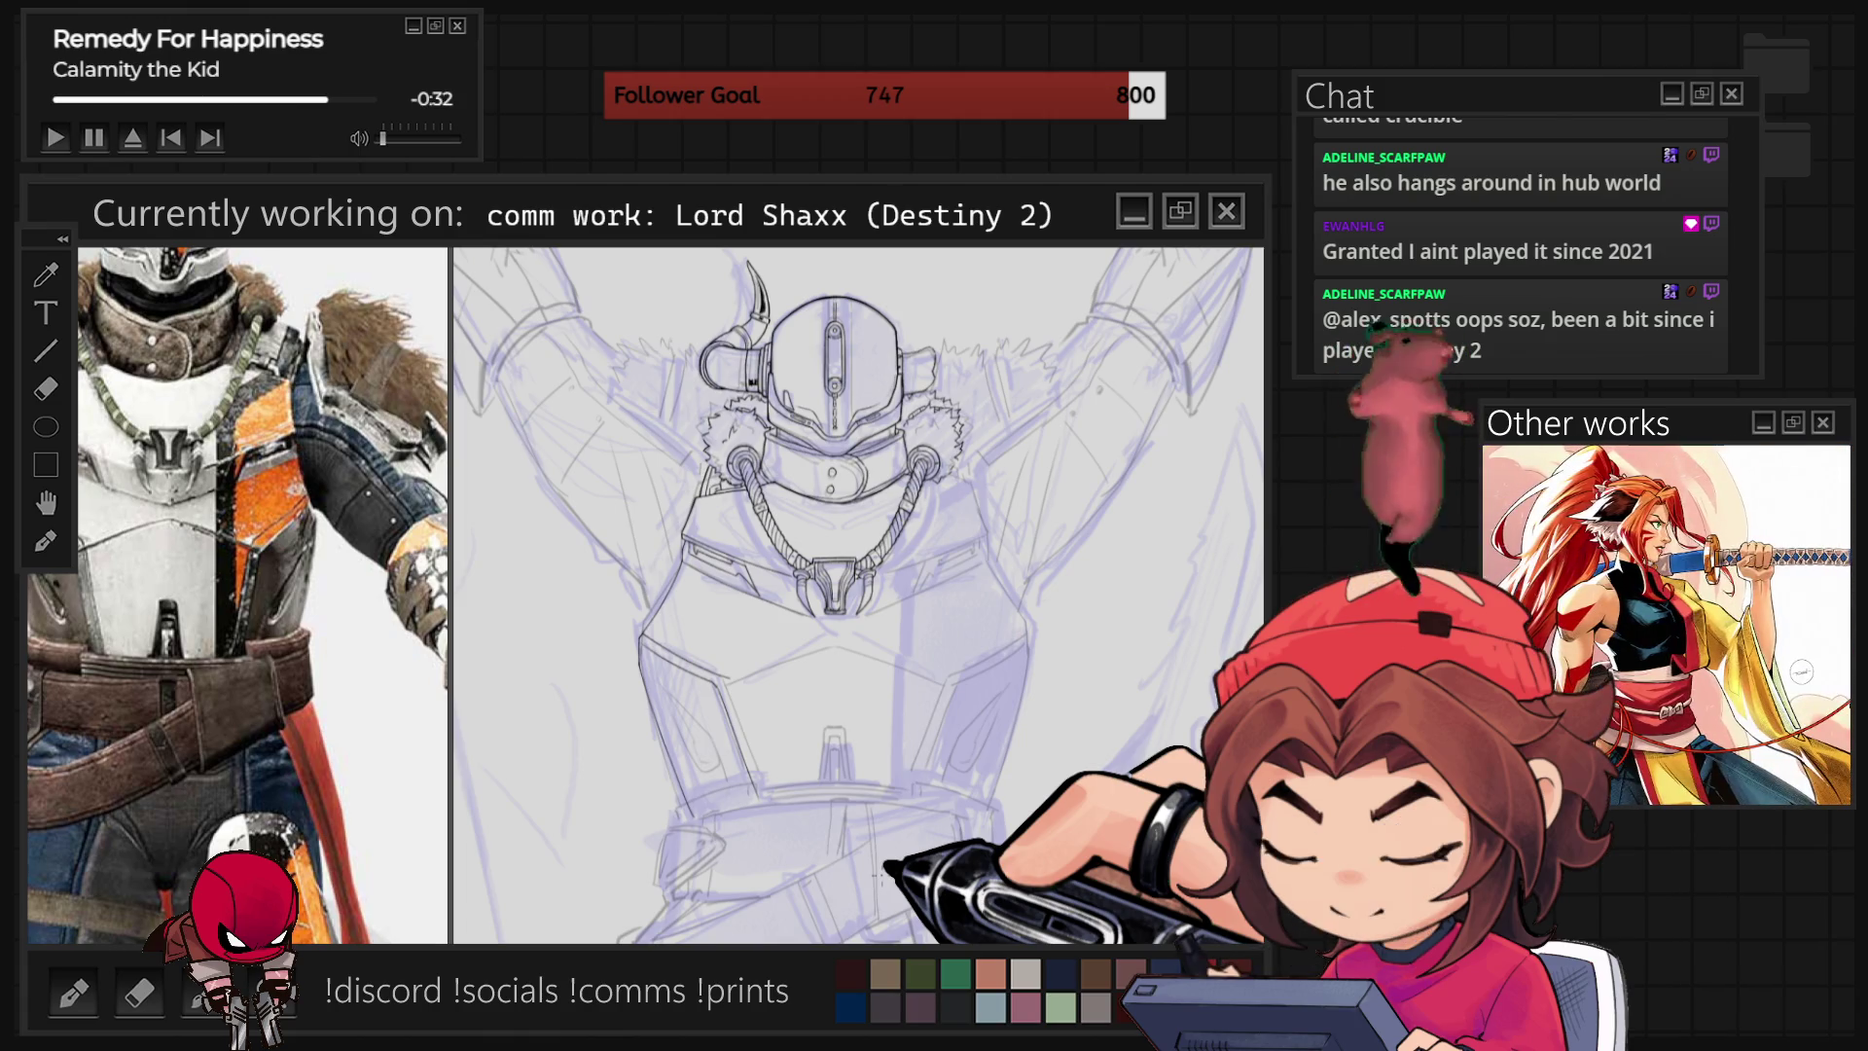
{"action": "scroll", "coordinate": [858, 595], "scroll_direction": "up", "scroll_amount": 2}
{"action": "scroll", "coordinate": [593, 652], "scroll_direction": "up", "scroll_amount": 1}
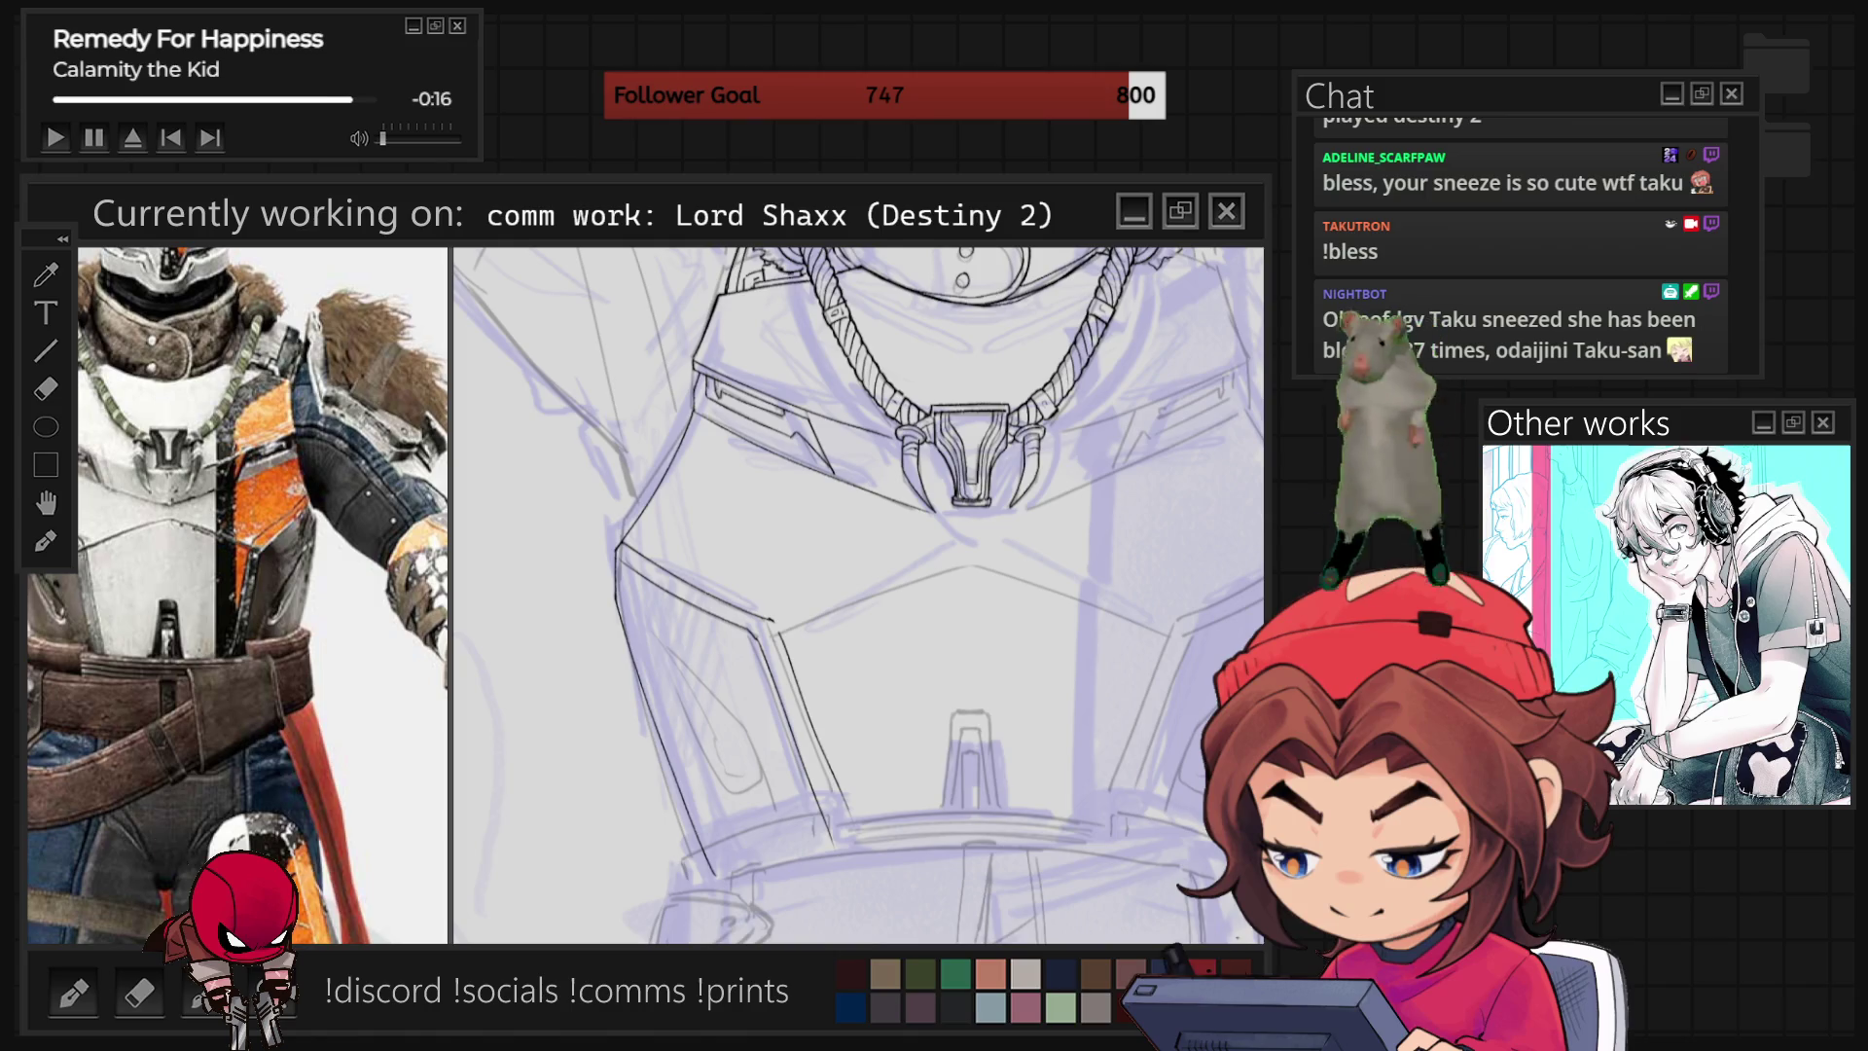
{"action": "scroll", "coordinate": [837, 700], "scroll_direction": "up", "scroll_amount": 3}
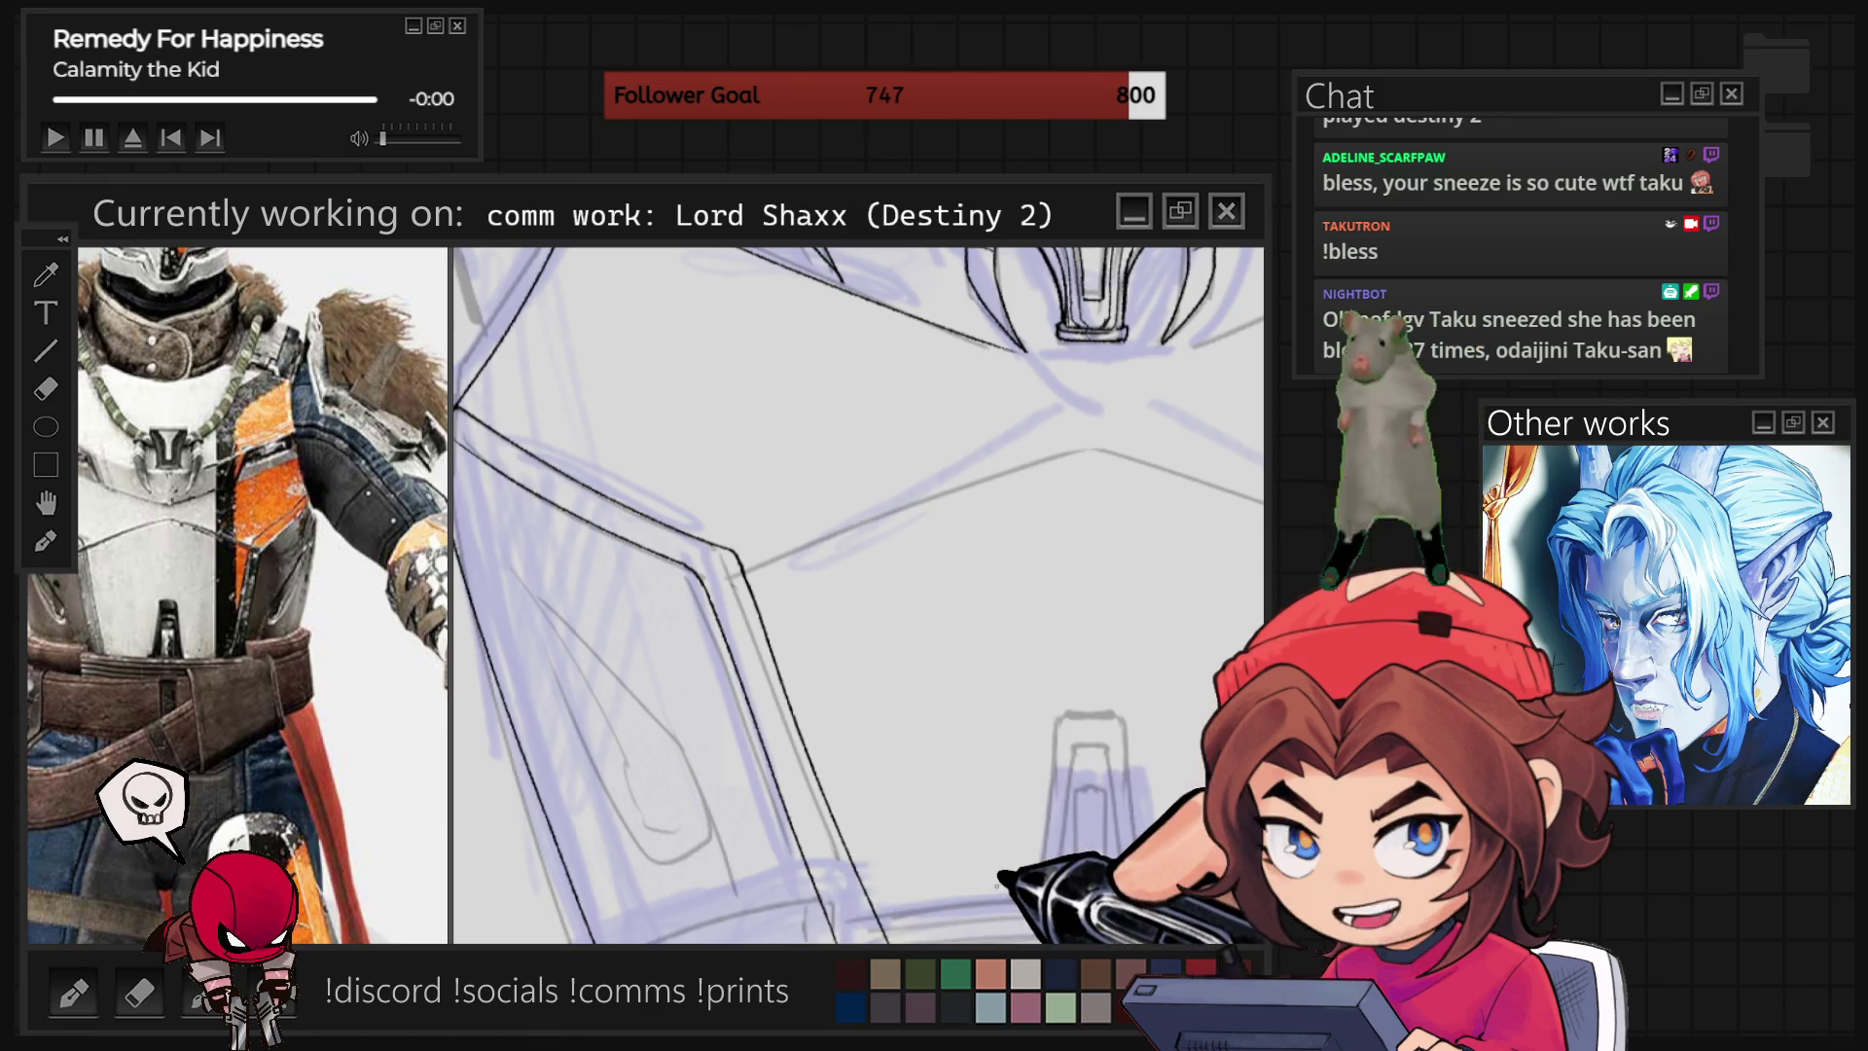
{"action": "scroll", "coordinate": [856, 593], "scroll_direction": "down", "scroll_amount": 3}
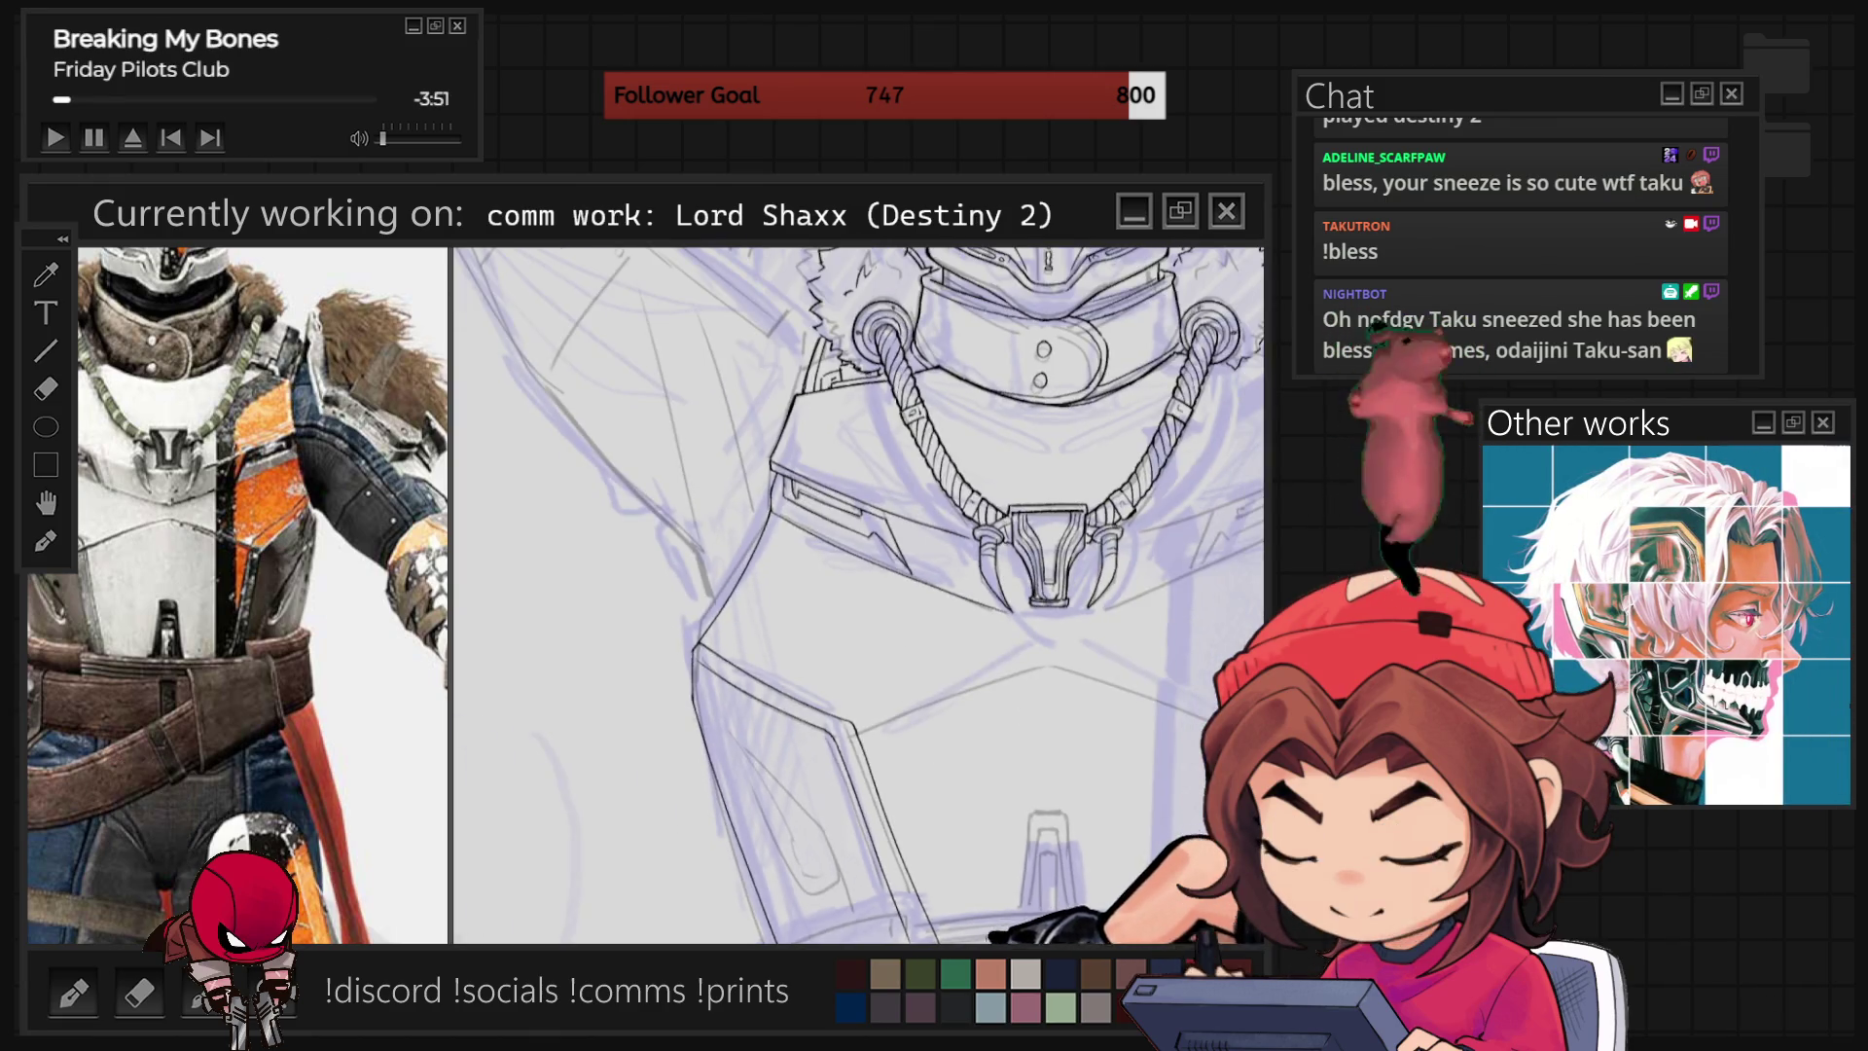
With the canvas tilted, ink the necklace chain, pendant and first chest-plate stroke, then restore upright.
{"action": "scroll", "coordinate": [856, 593], "scroll_direction": "up", "scroll_amount": 1}
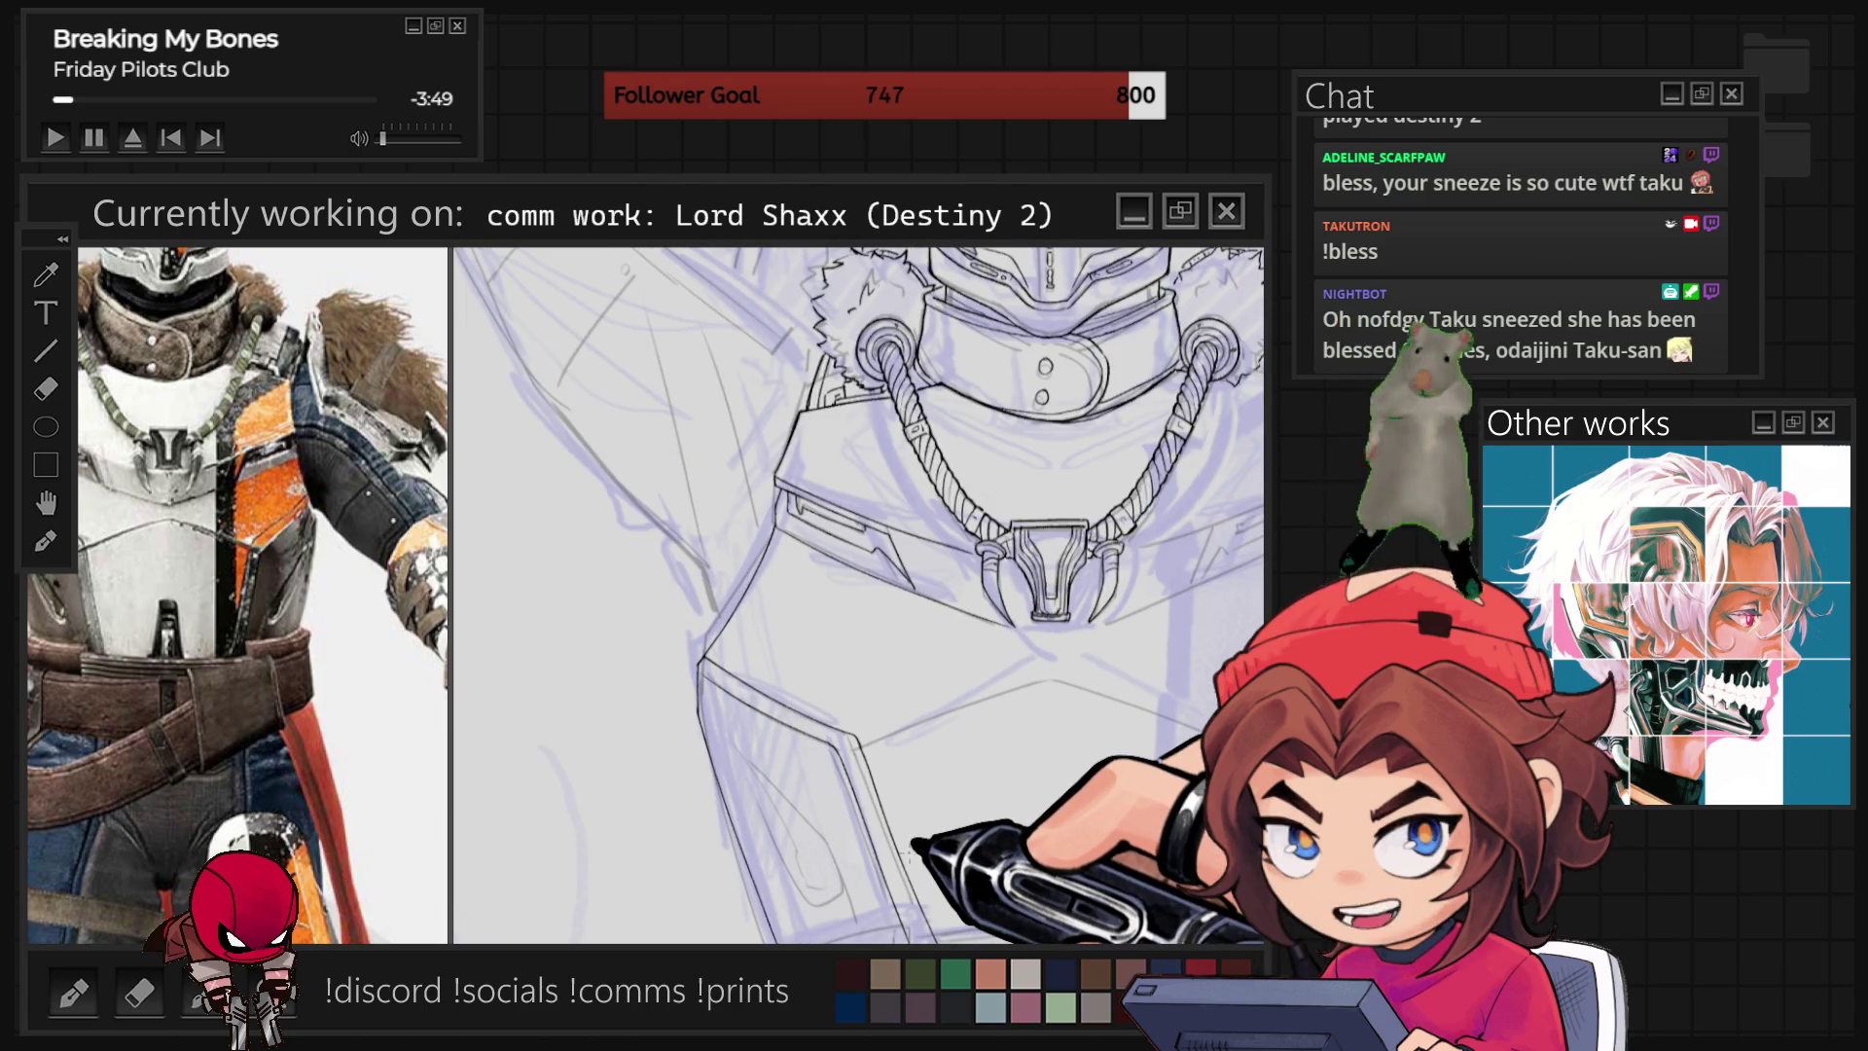
{"action": "key", "text": "minus"}
{"action": "key", "text": "minus"}
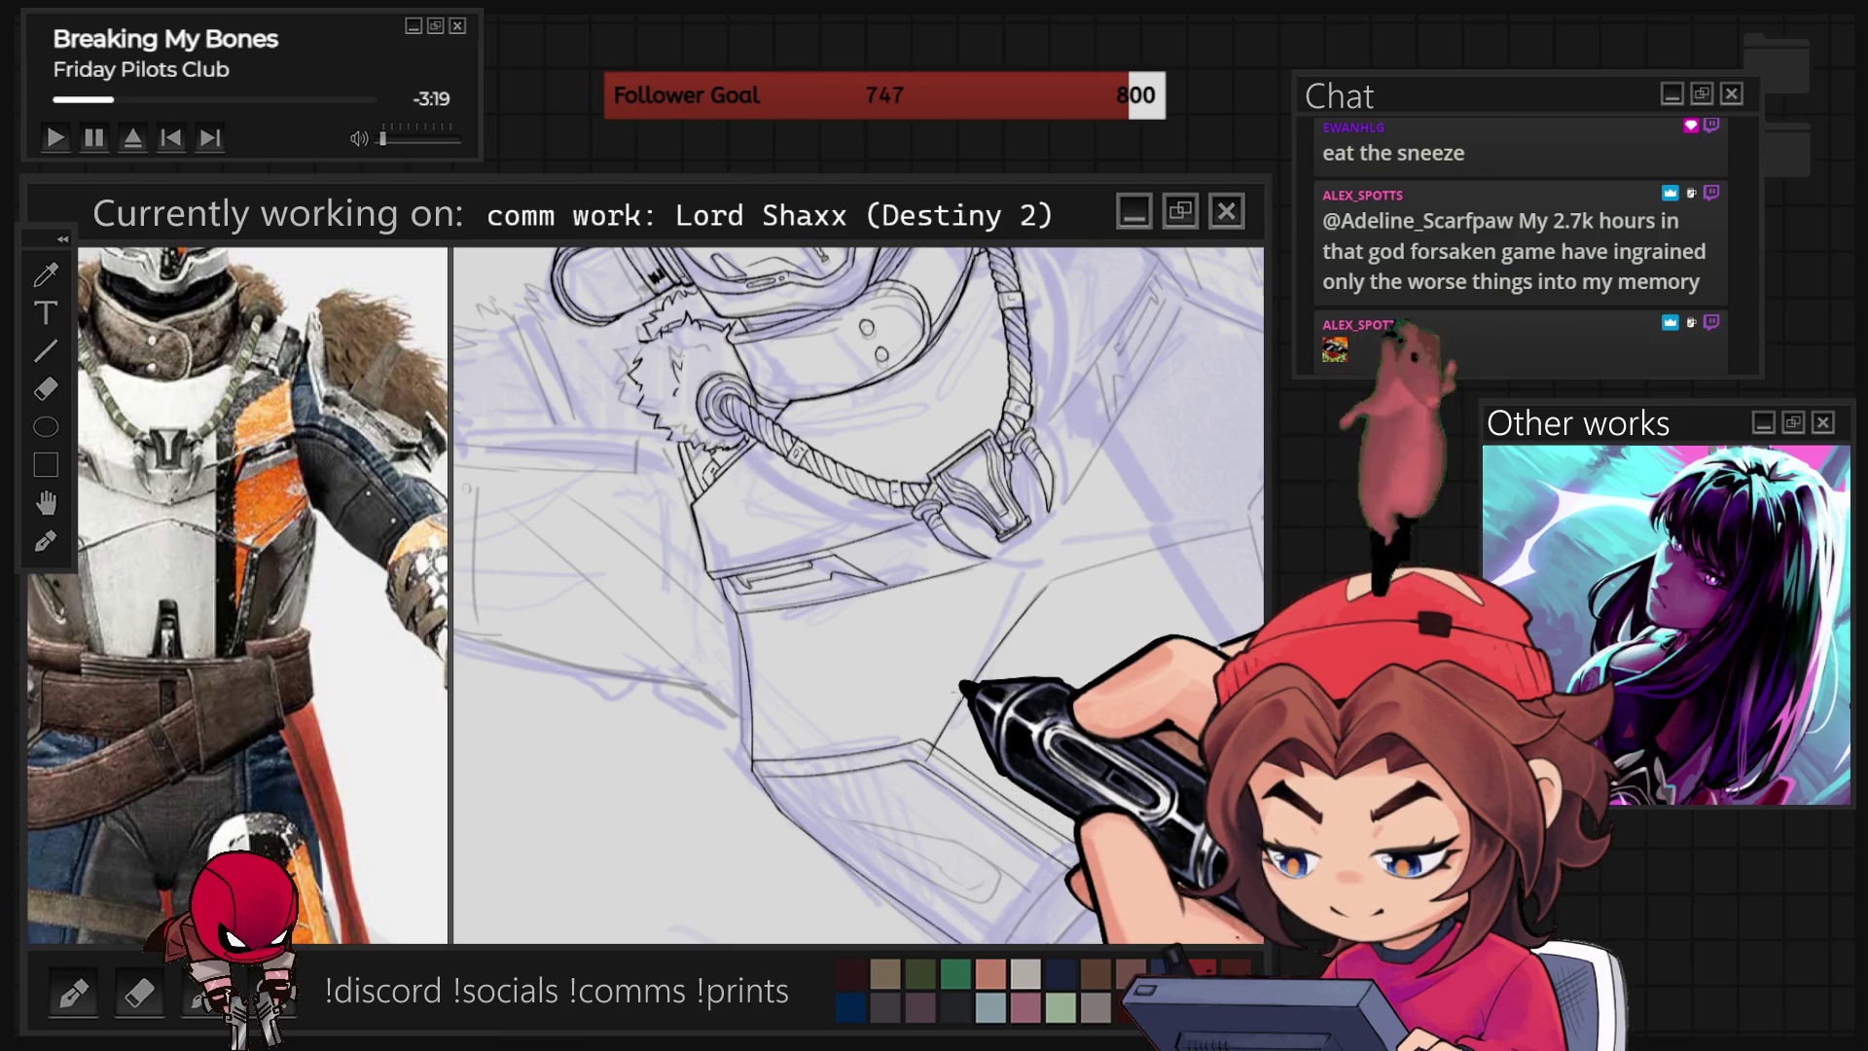
{"action": "scroll", "coordinate": [681, 620], "scroll_direction": "up", "scroll_amount": 5}
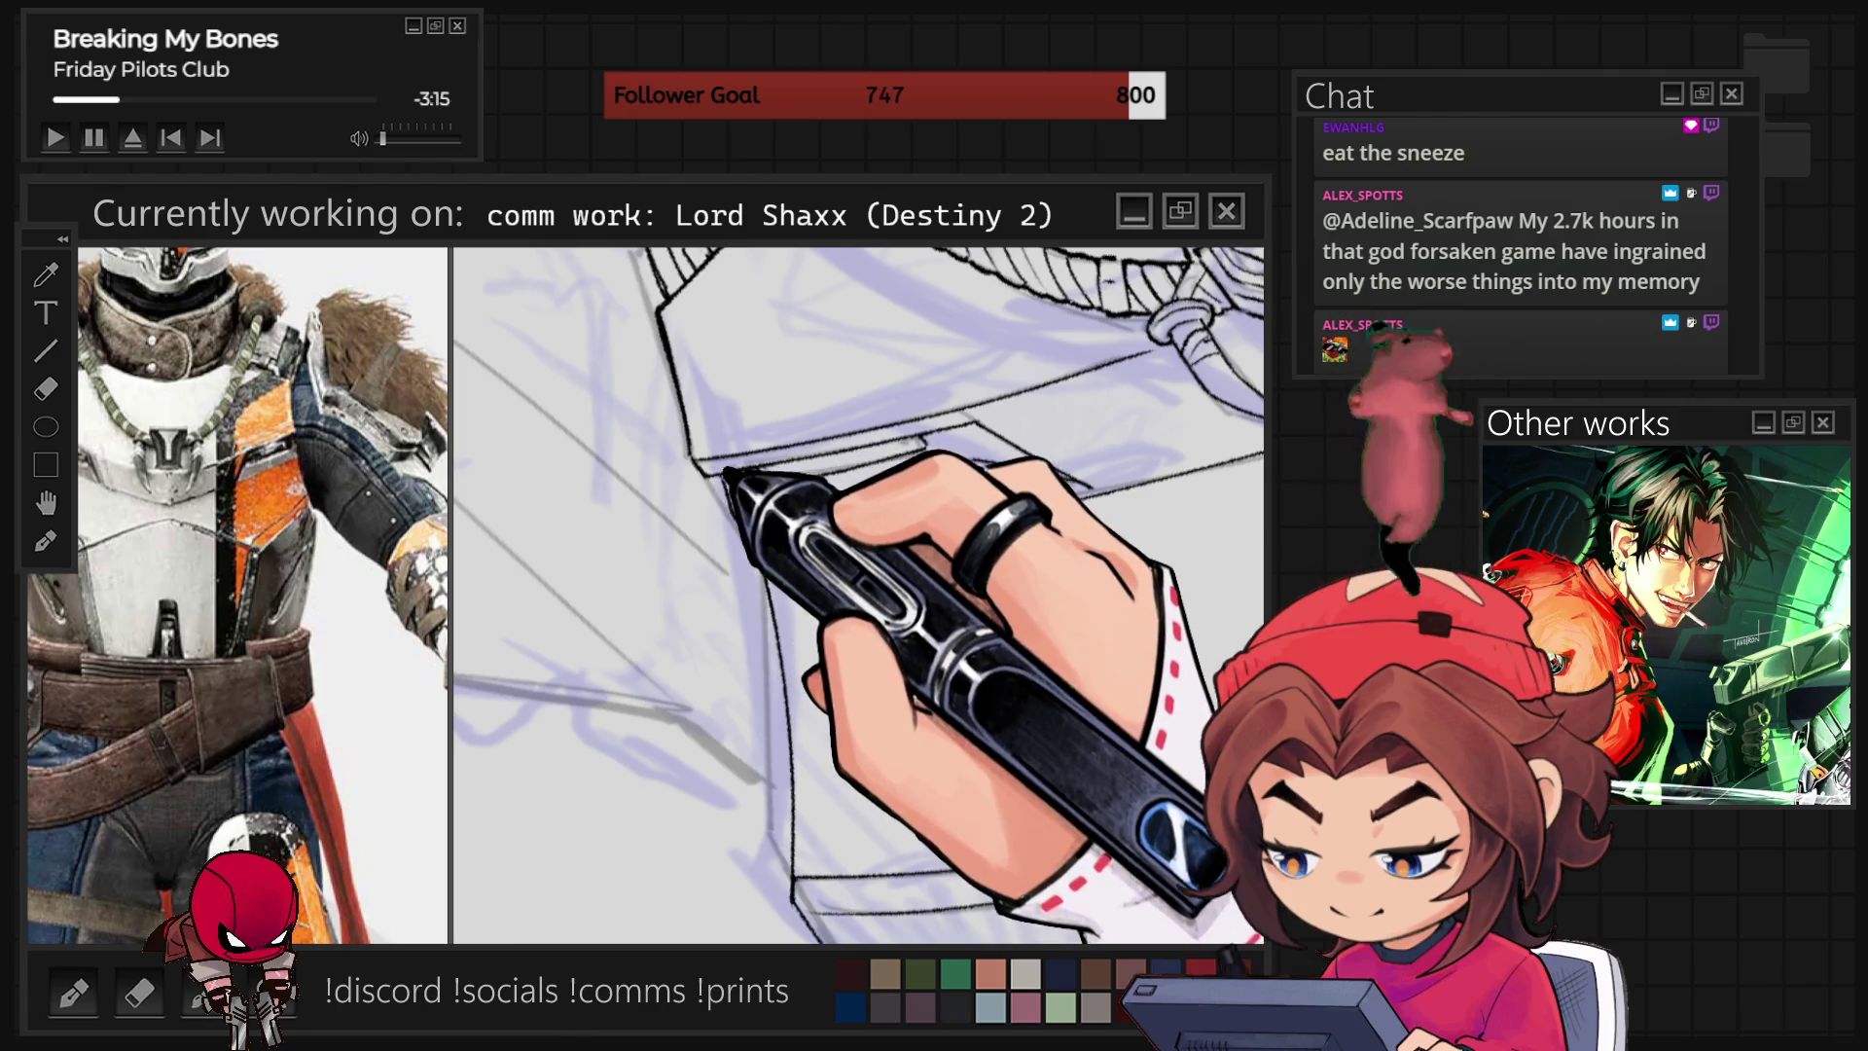
{"action": "scroll", "coordinate": [858, 596], "scroll_direction": "down", "scroll_amount": 3}
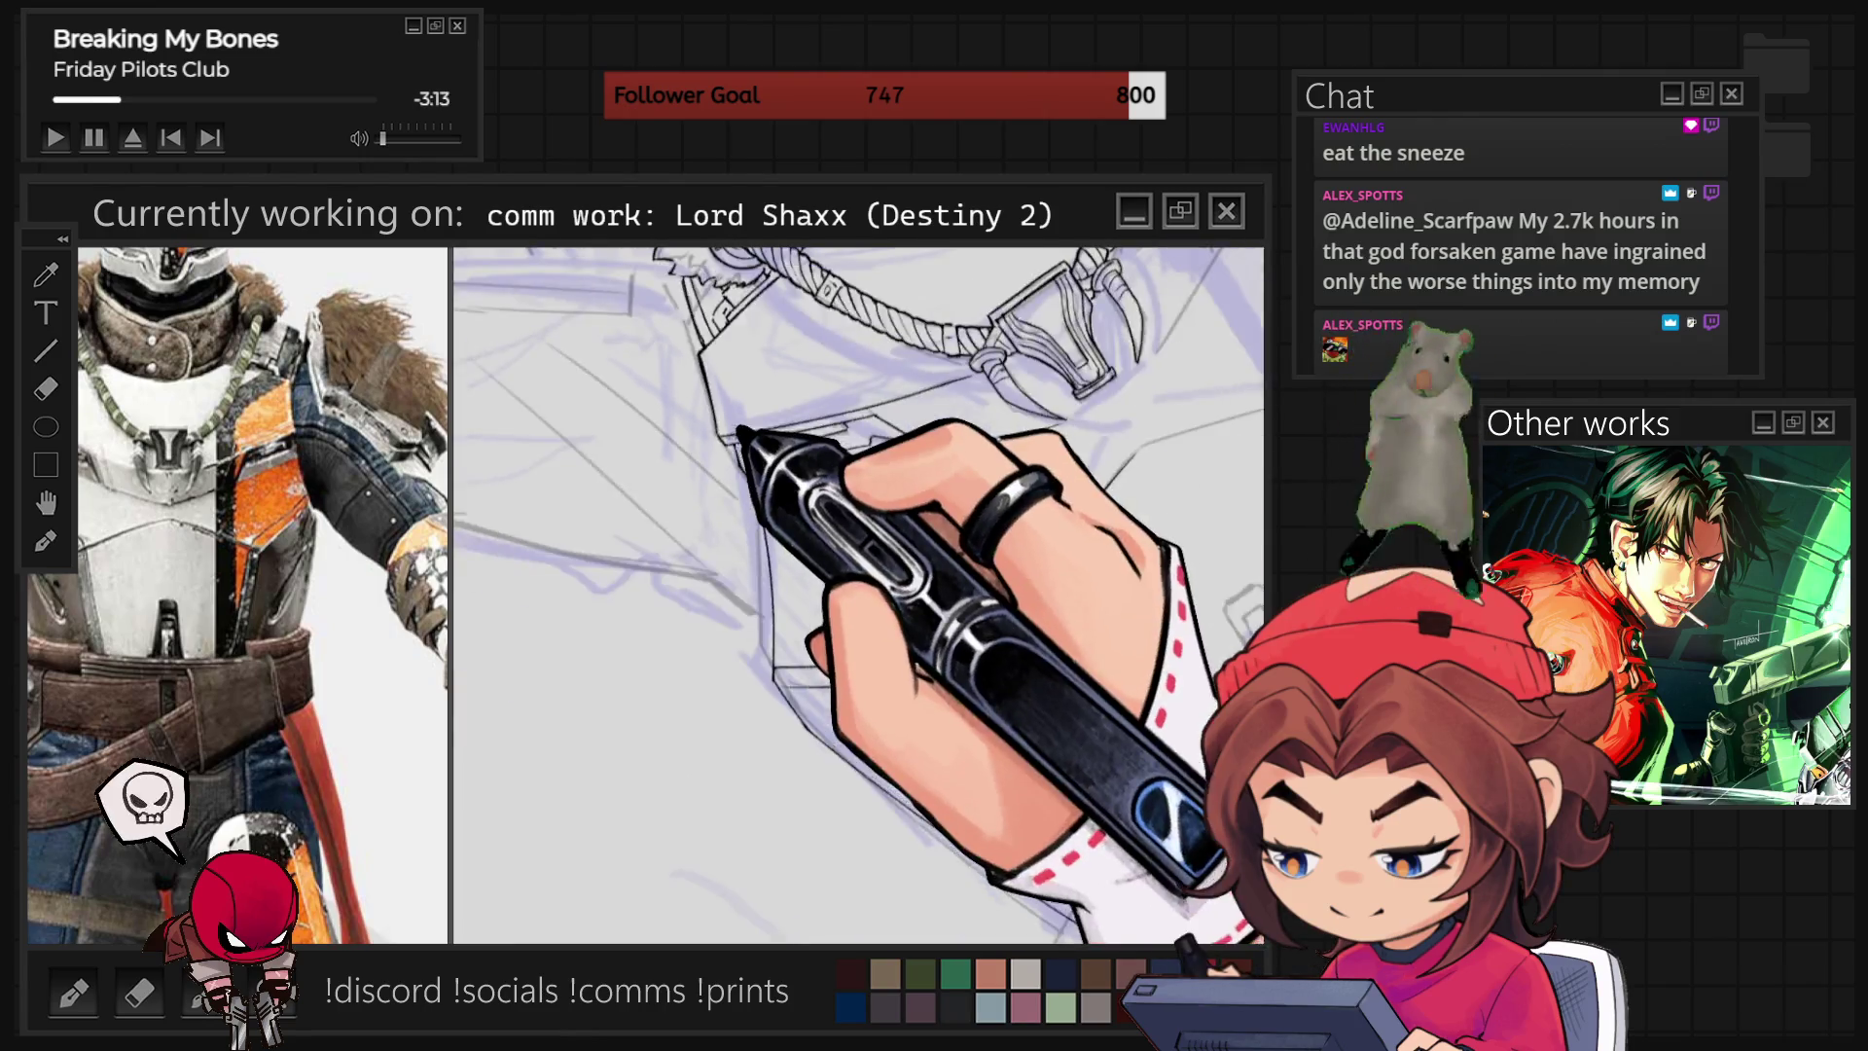
{"action": "key", "text": "Home"}
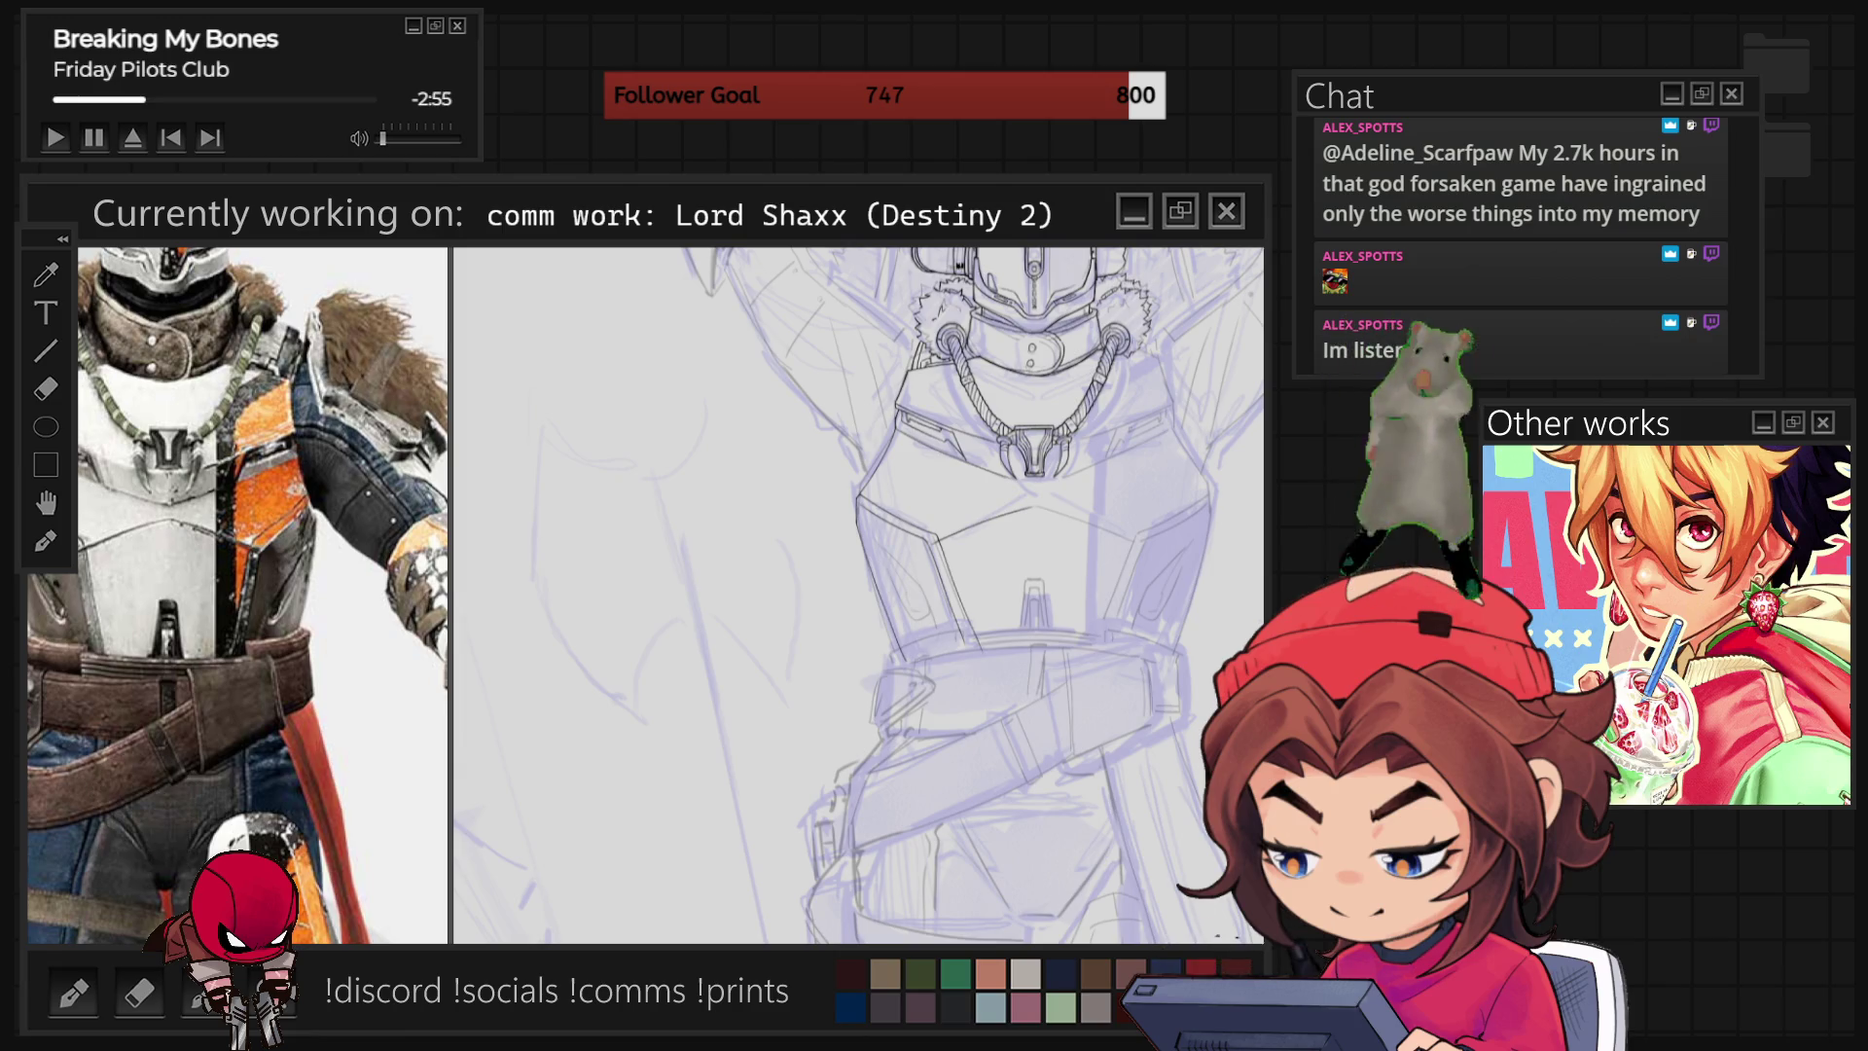
Zoom out and refine the inked helmet, collar, necklace and pendant lines over the sketch.
{"action": "scroll", "coordinate": [857, 593], "scroll_direction": "down", "scroll_amount": 3}
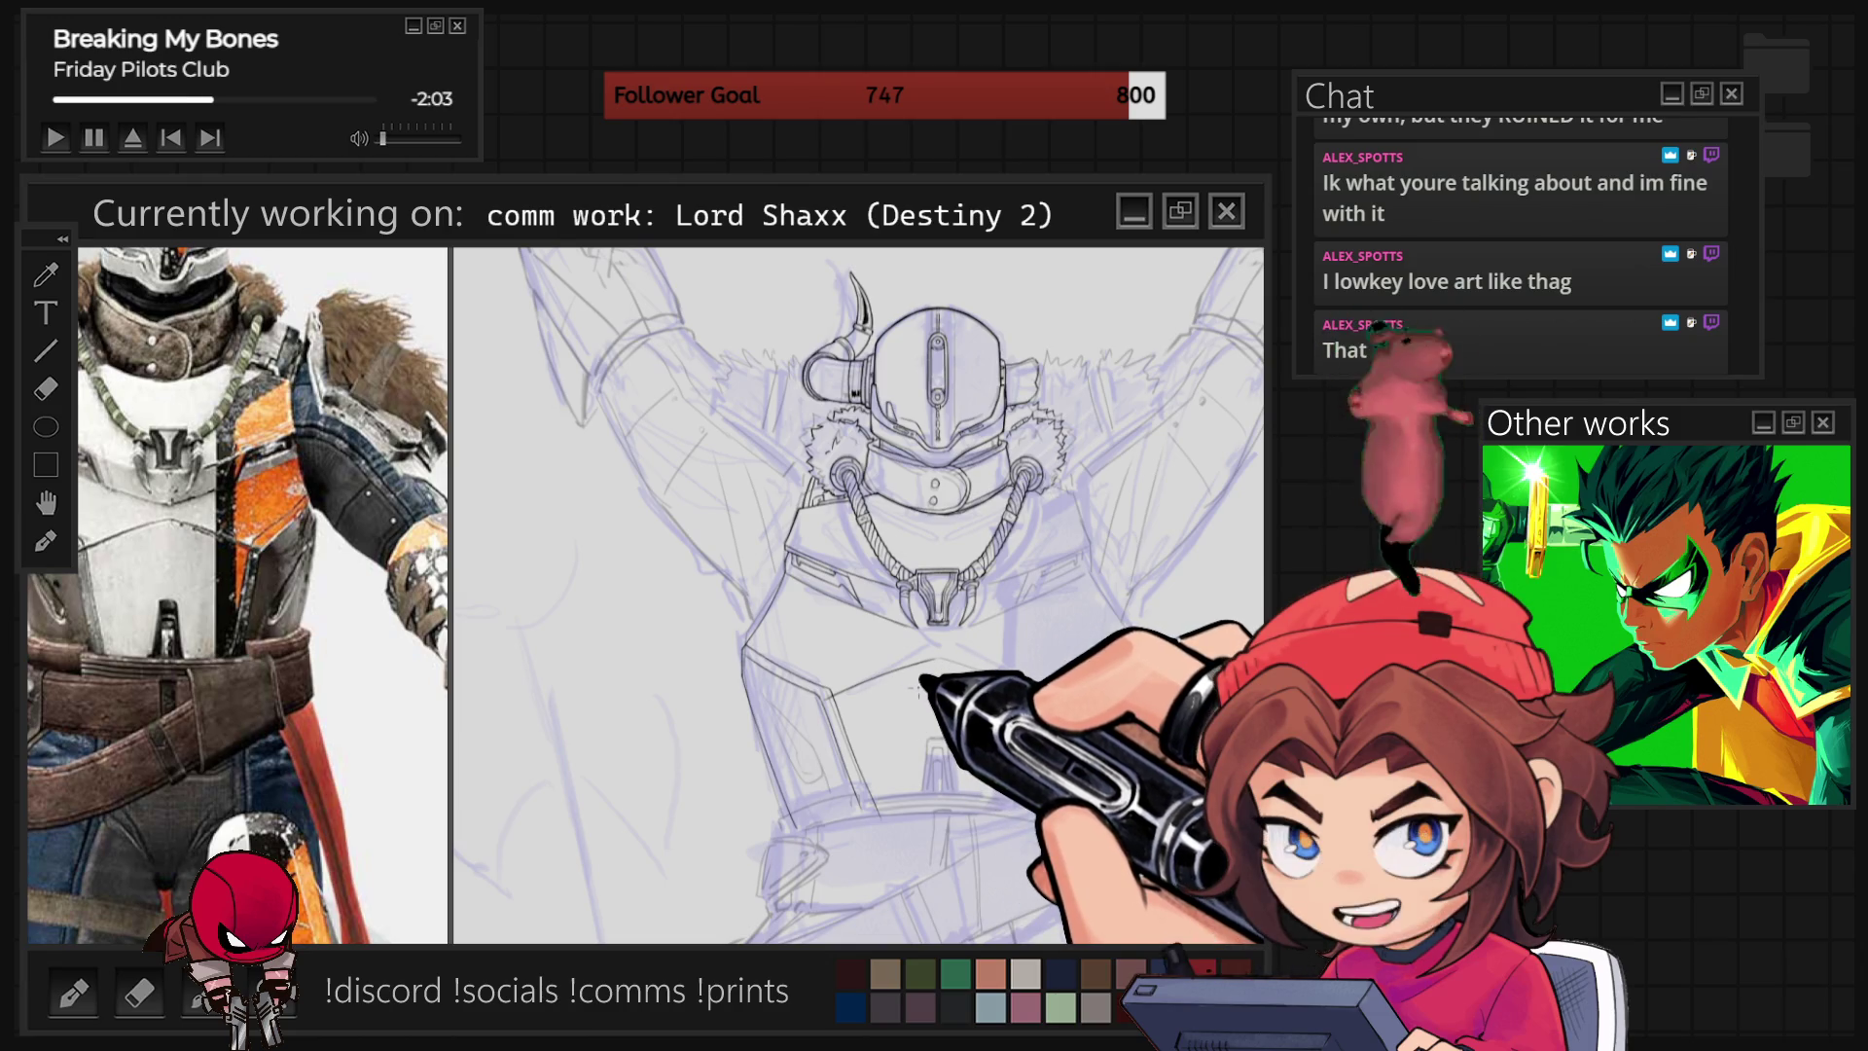
Zoom in and ink the lower chest plate's doubled outer edges and inner inset panel.
{"action": "scroll", "coordinate": [858, 595], "scroll_direction": "up", "scroll_amount": 2}
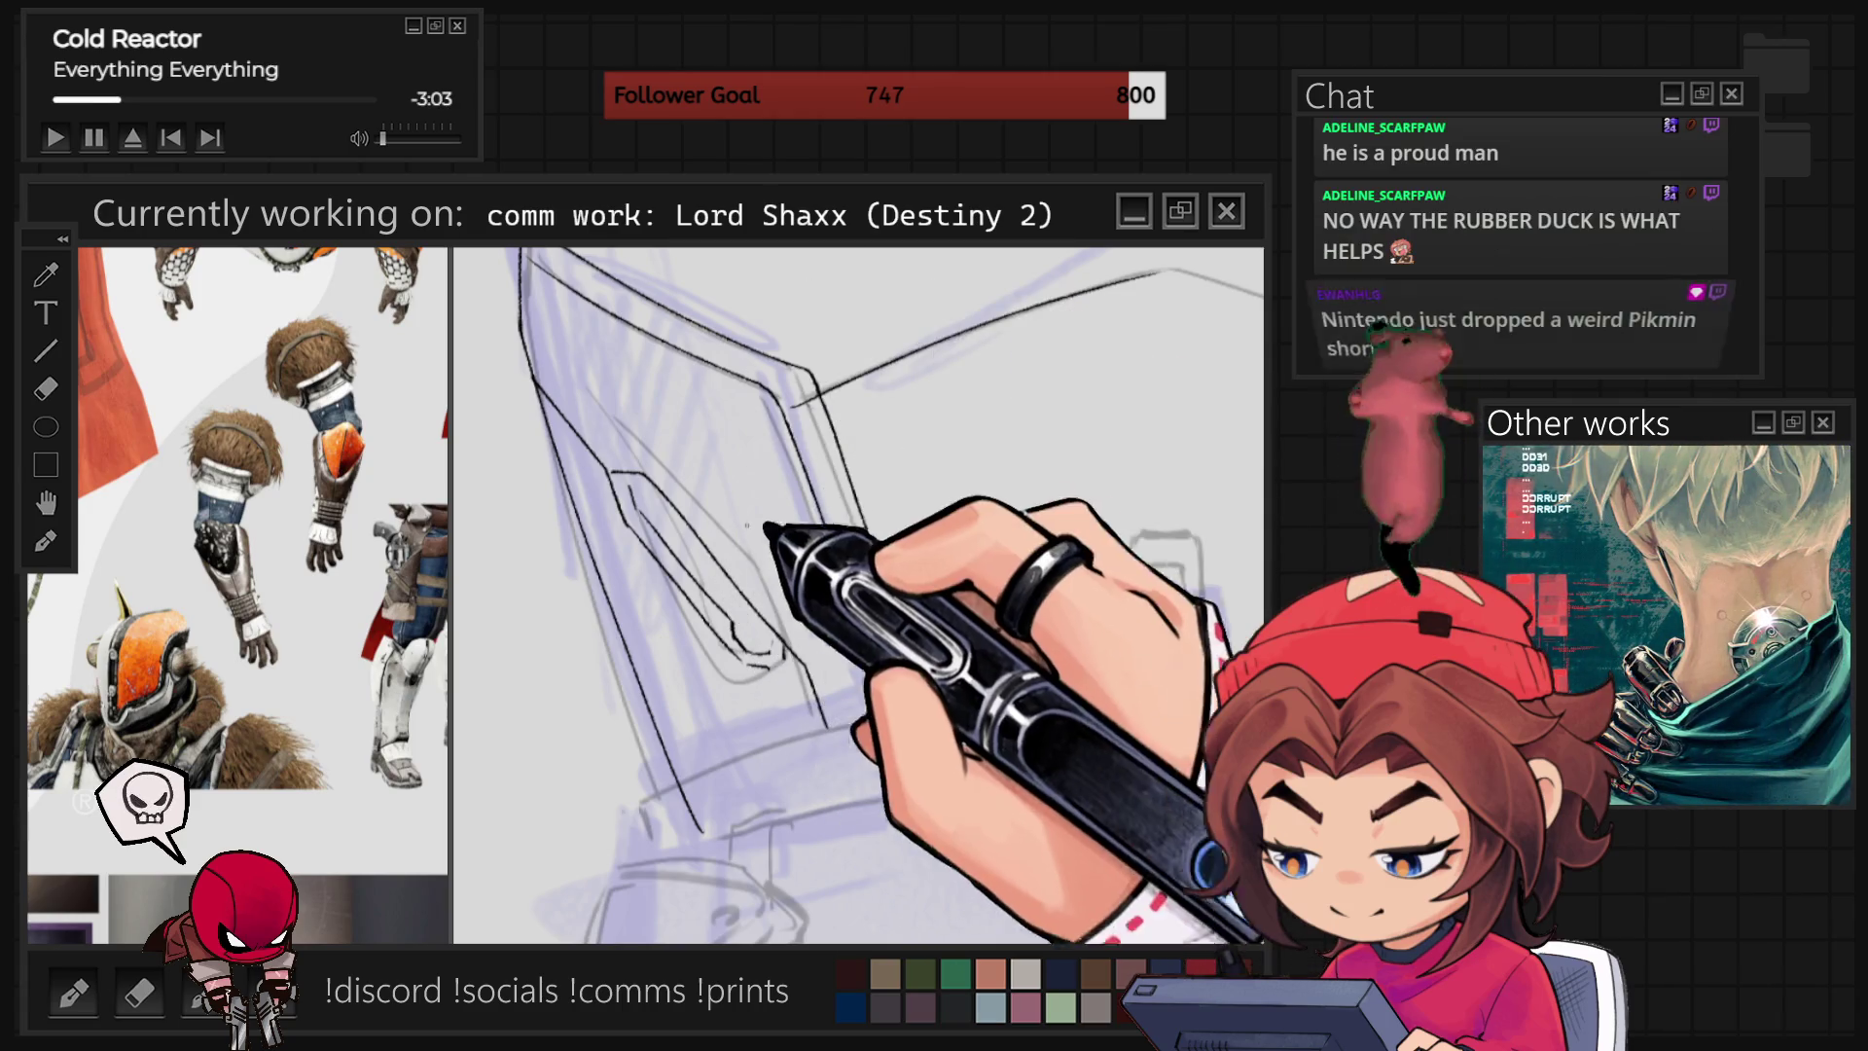
Zoom the reference out to the full Shaxx sheet, then in on his chest armour and belt.
{"action": "scroll", "coordinate": [389, 545], "scroll_direction": "down", "scroll_amount": 5}
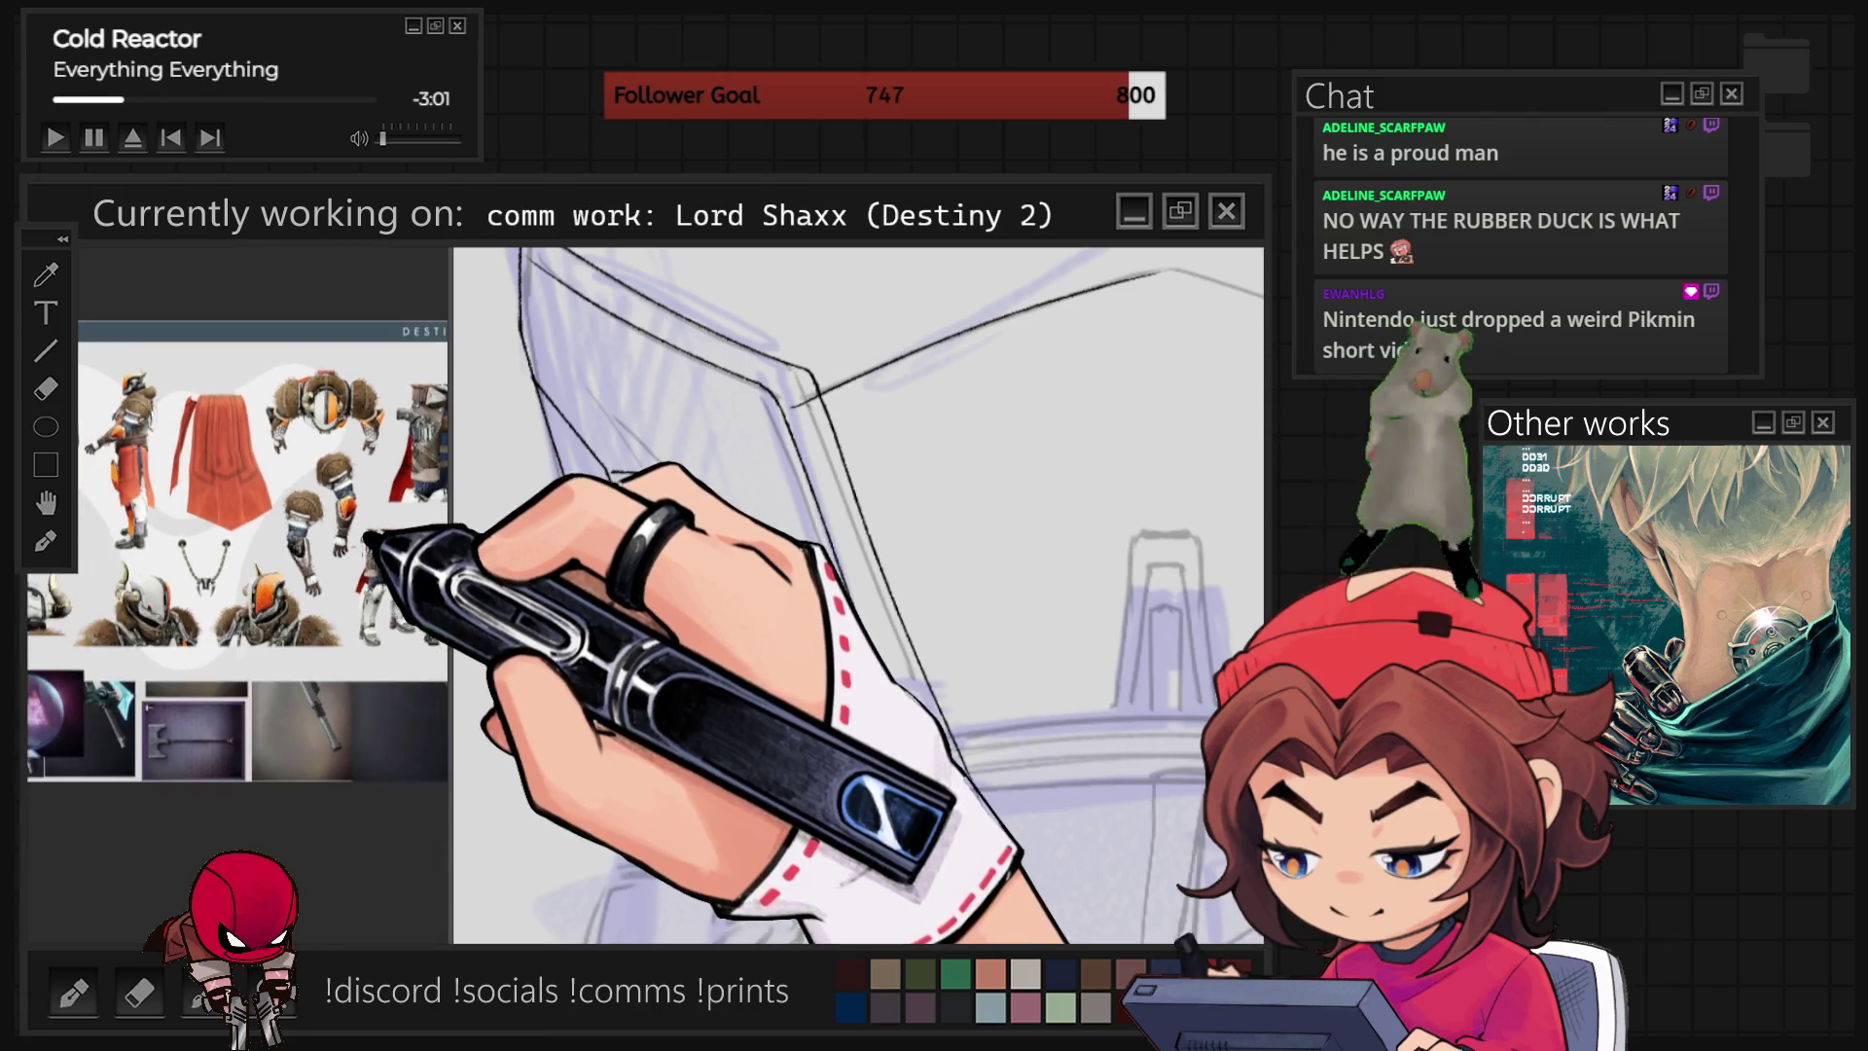
{"action": "scroll", "coordinate": [136, 496], "scroll_direction": "up", "scroll_amount": 5}
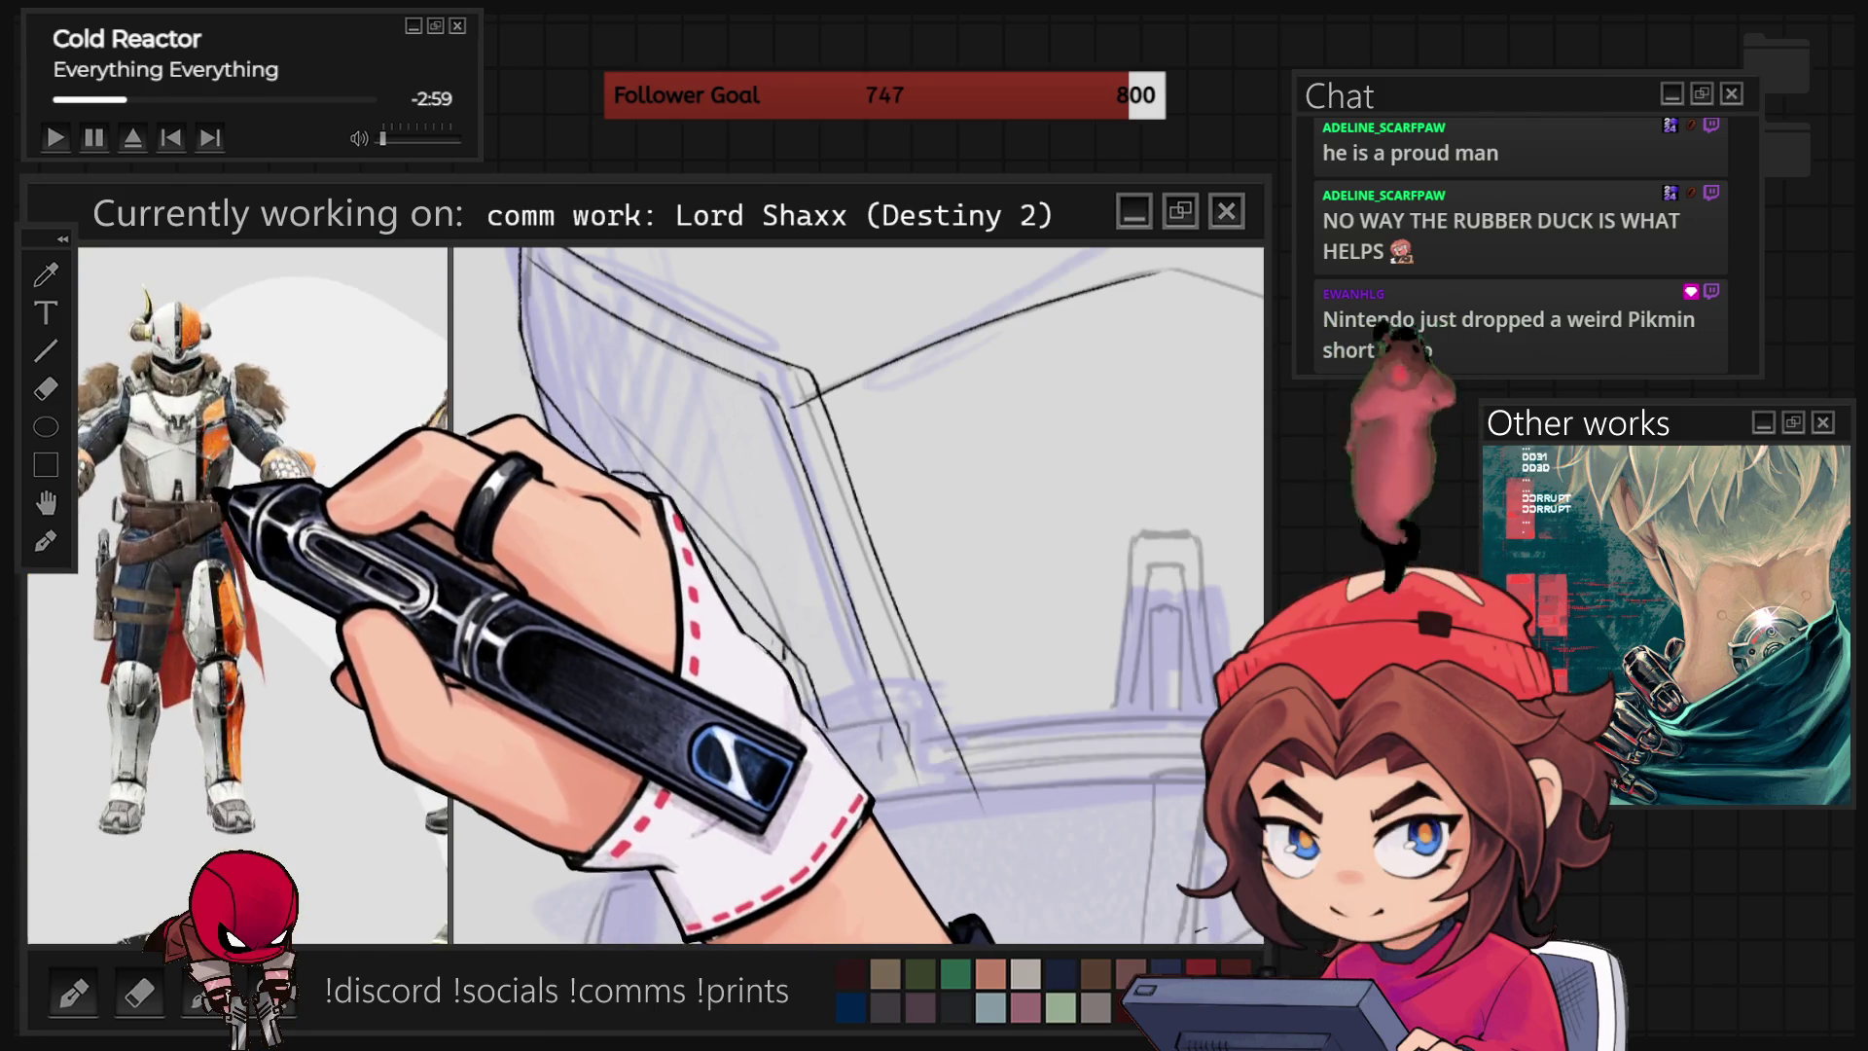
{"action": "scroll", "coordinate": [102, 463], "scroll_direction": "up", "scroll_amount": 2}
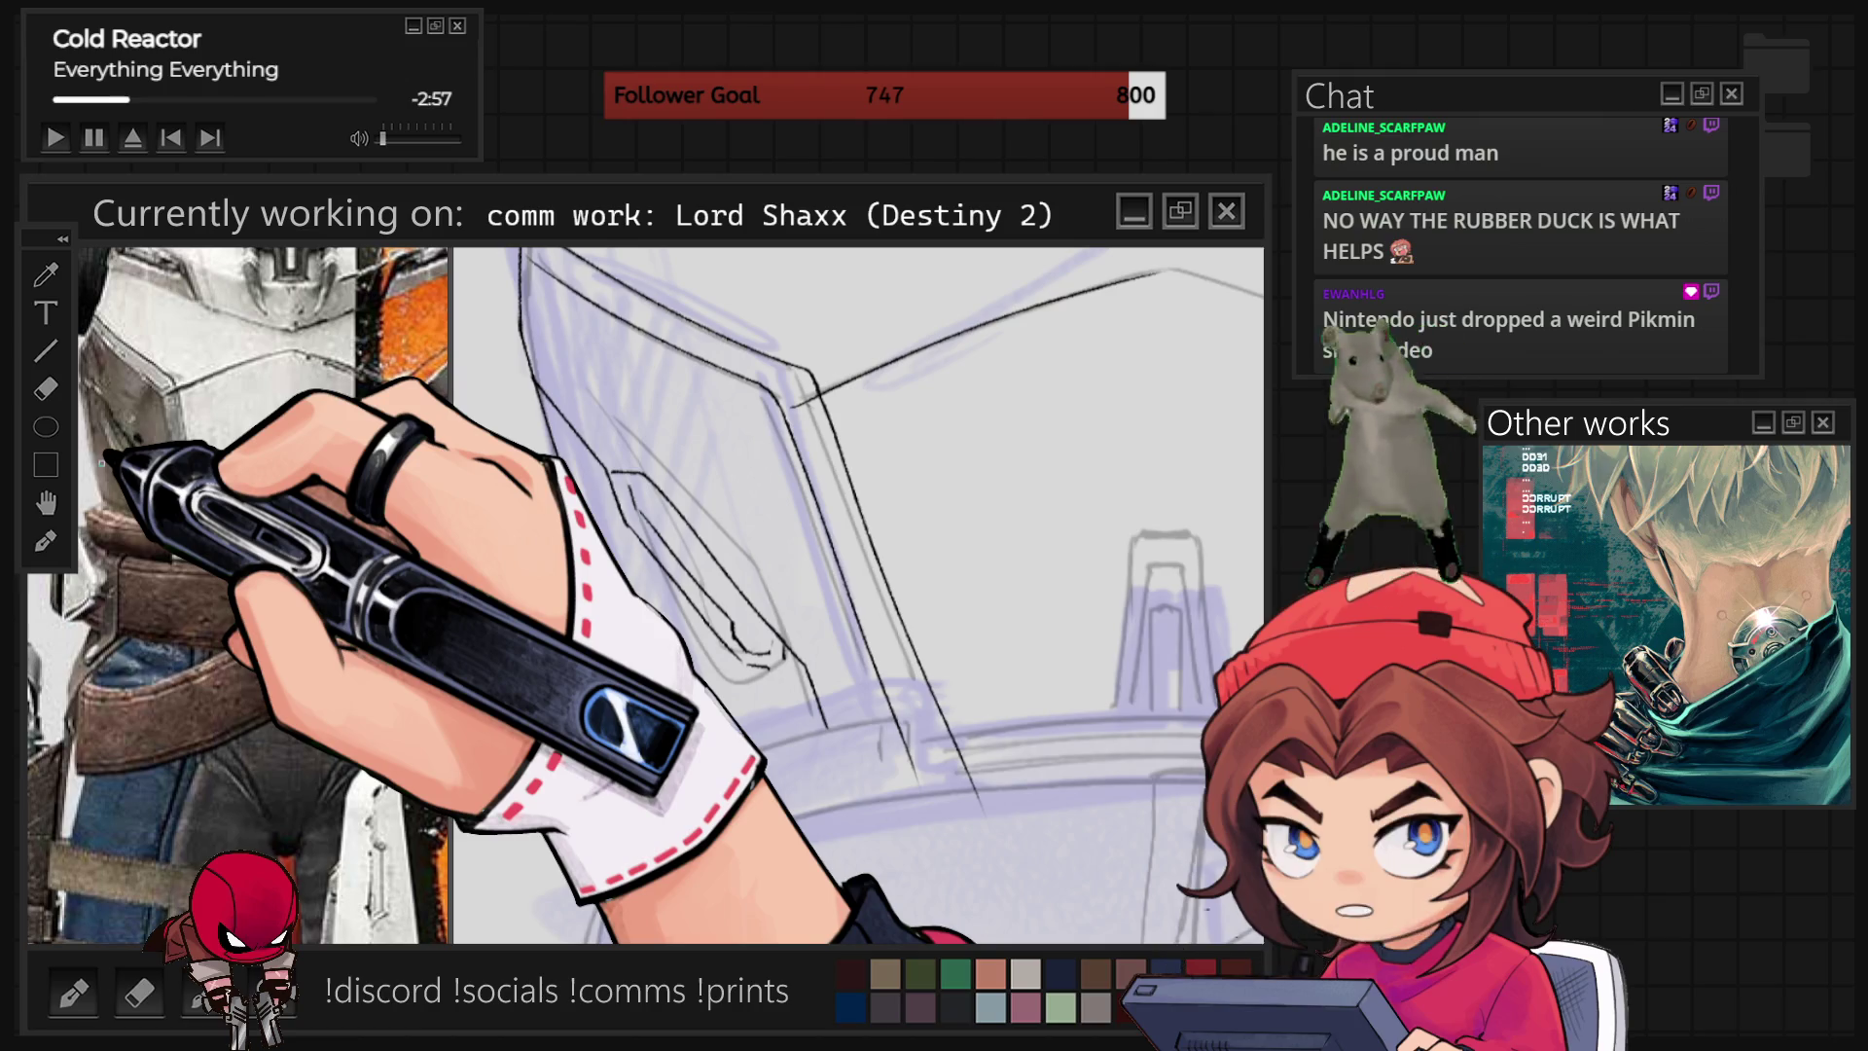
{"action": "scroll", "coordinate": [102, 464], "scroll_direction": "up", "scroll_amount": 2}
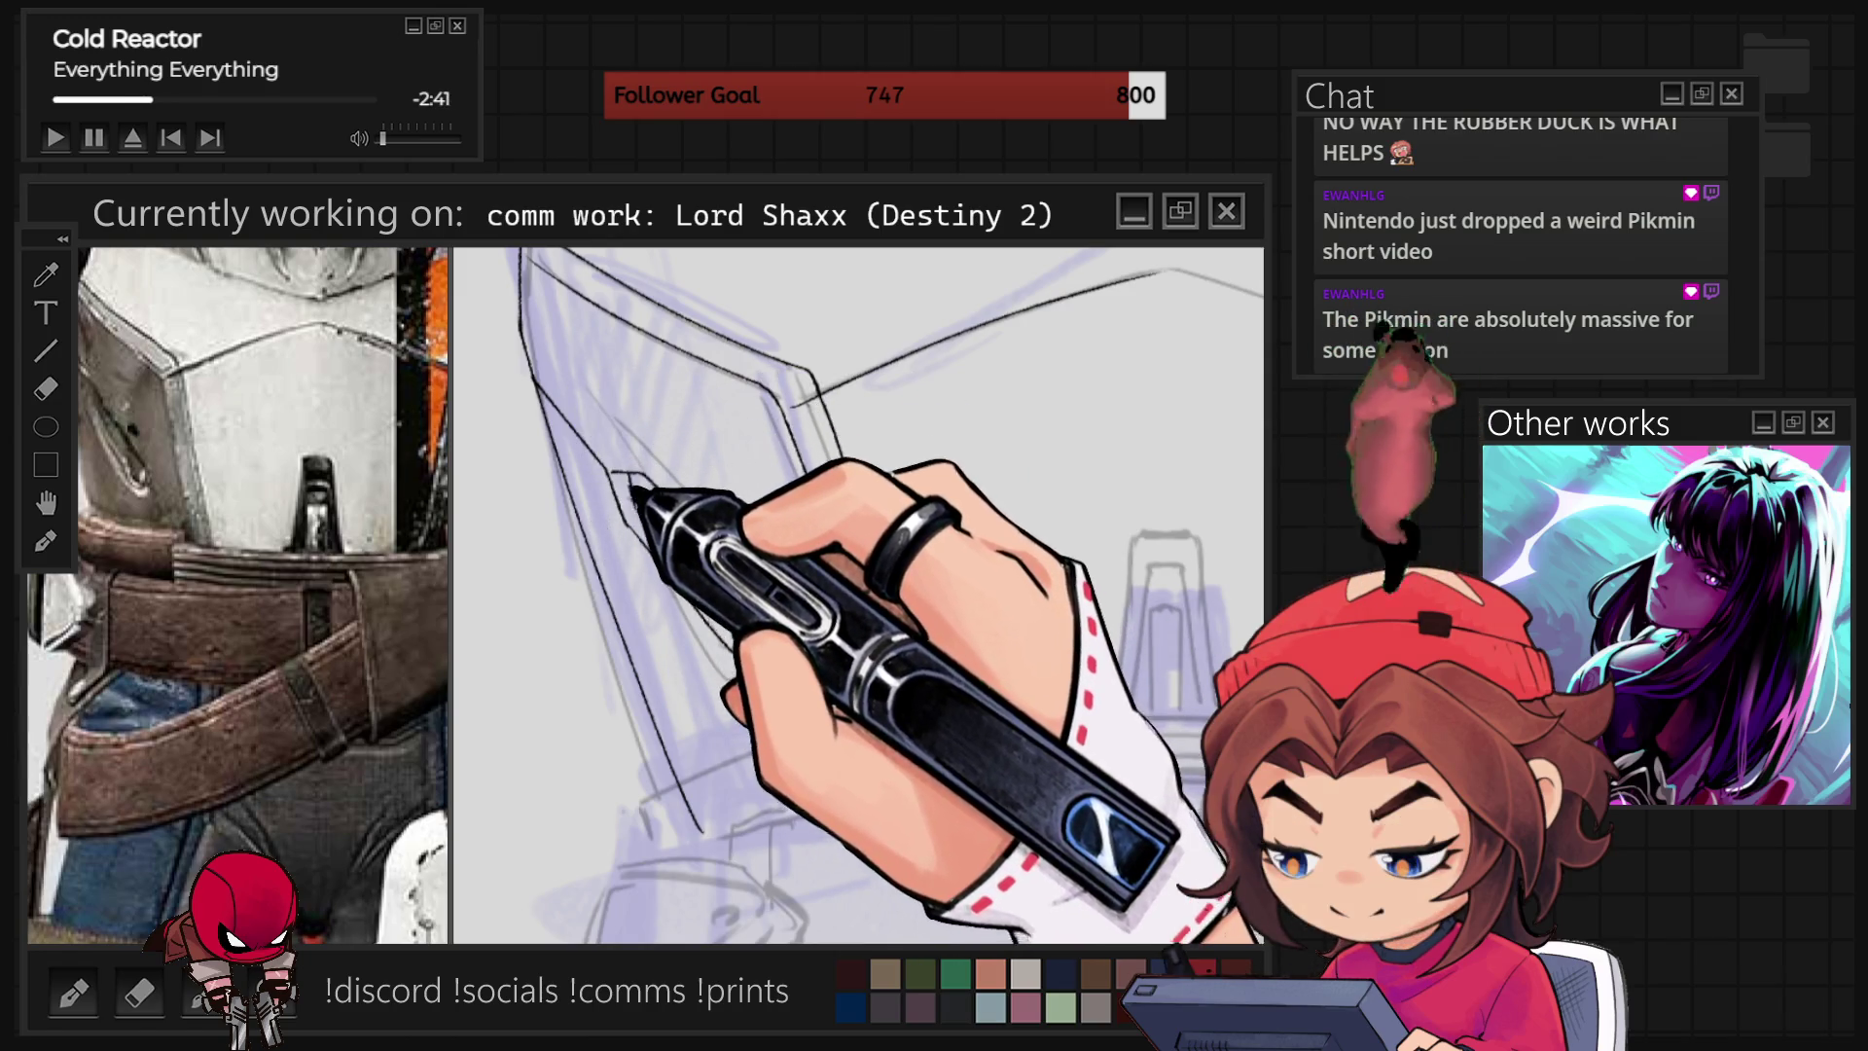
Rotate the view level on the chest, then lasso the left half of the chest armour sketch.
{"action": "left_click_drag", "start_coordinate": [655, 389], "coordinate": [754, 622]}
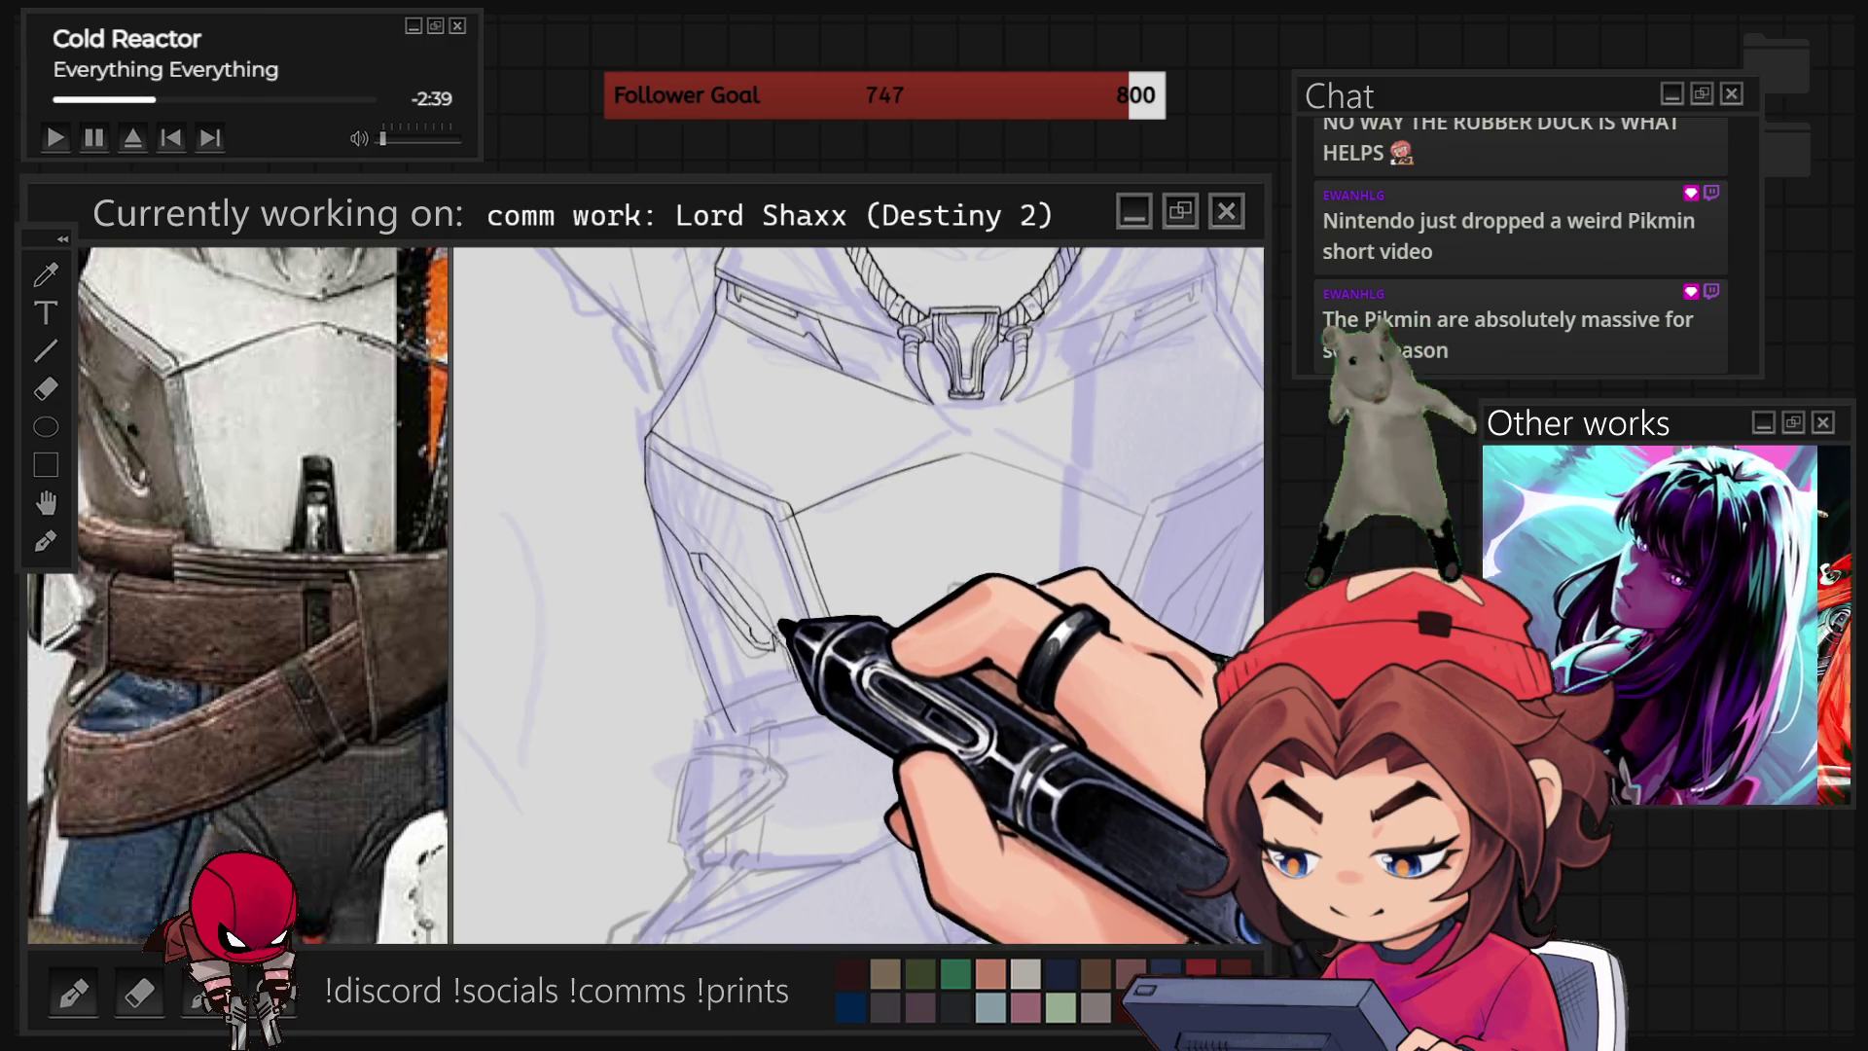
{"action": "scroll", "coordinate": [822, 538], "scroll_direction": "up", "scroll_amount": 2}
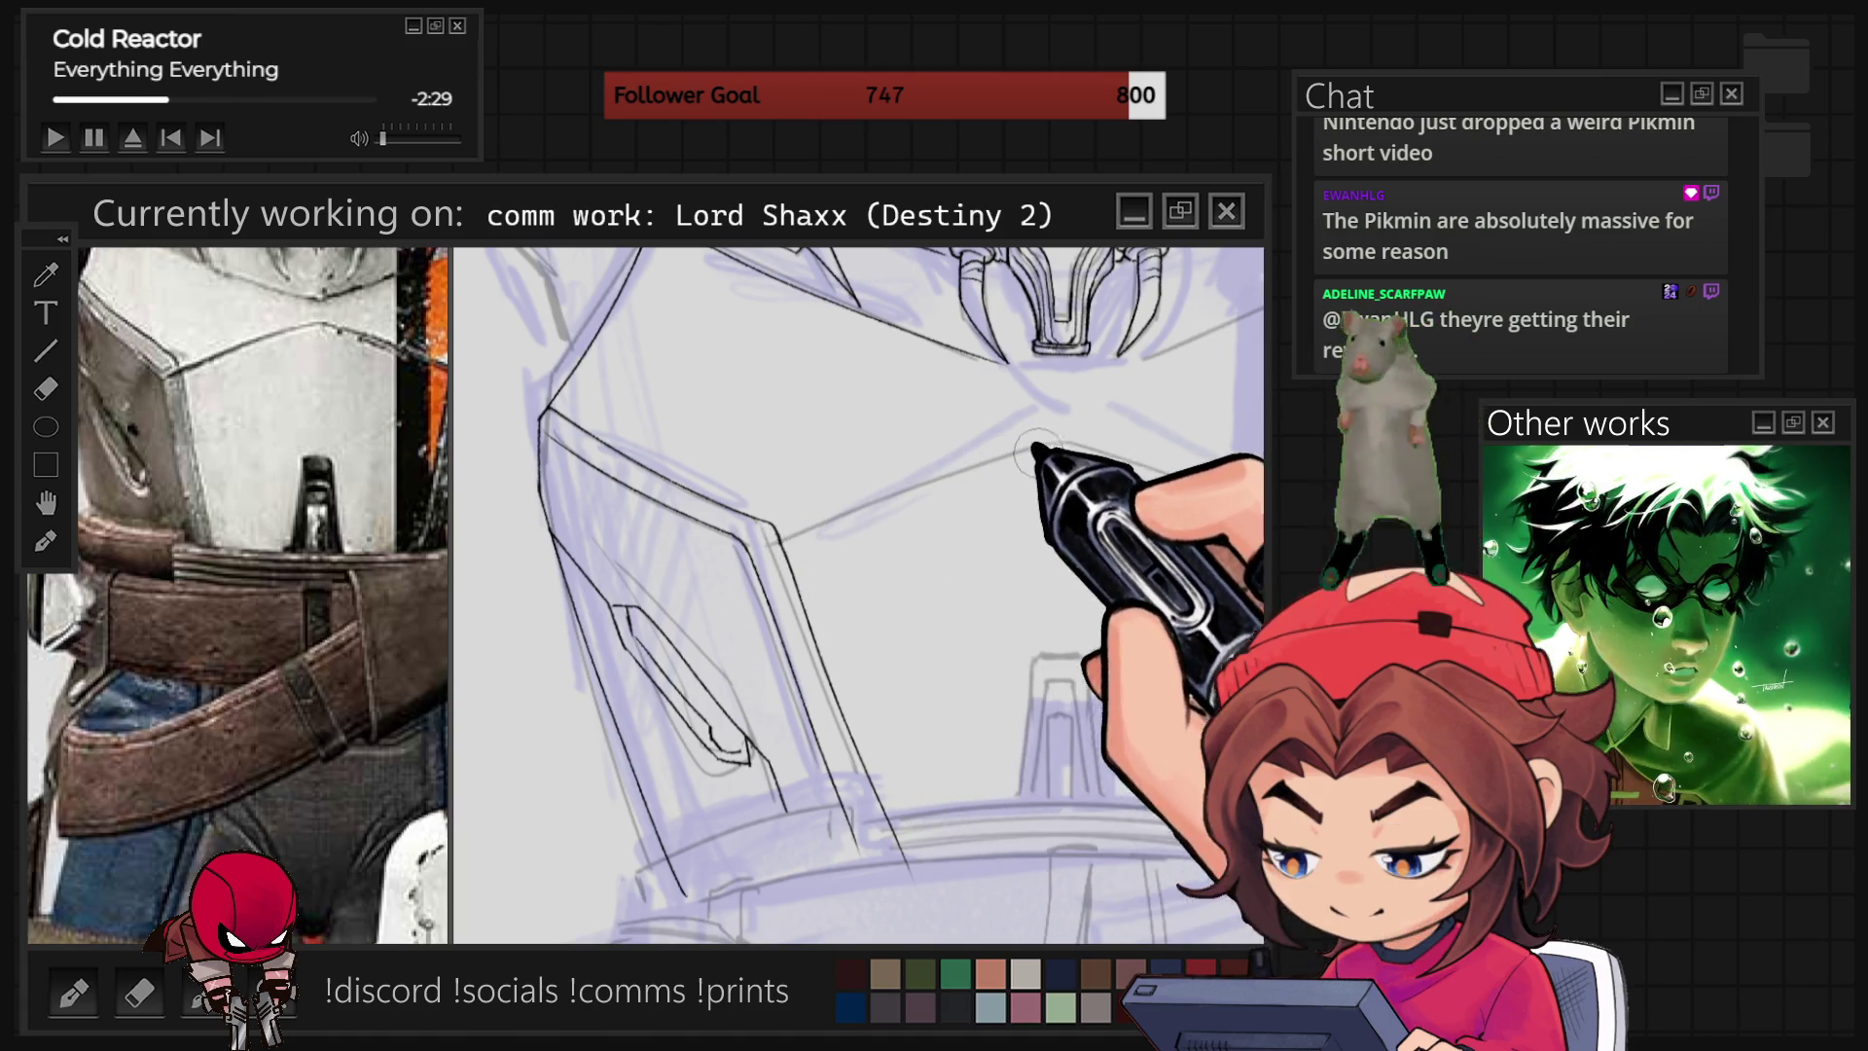
{"action": "left_click_drag", "start_coordinate": [856, 594], "coordinate": [817, 554]}
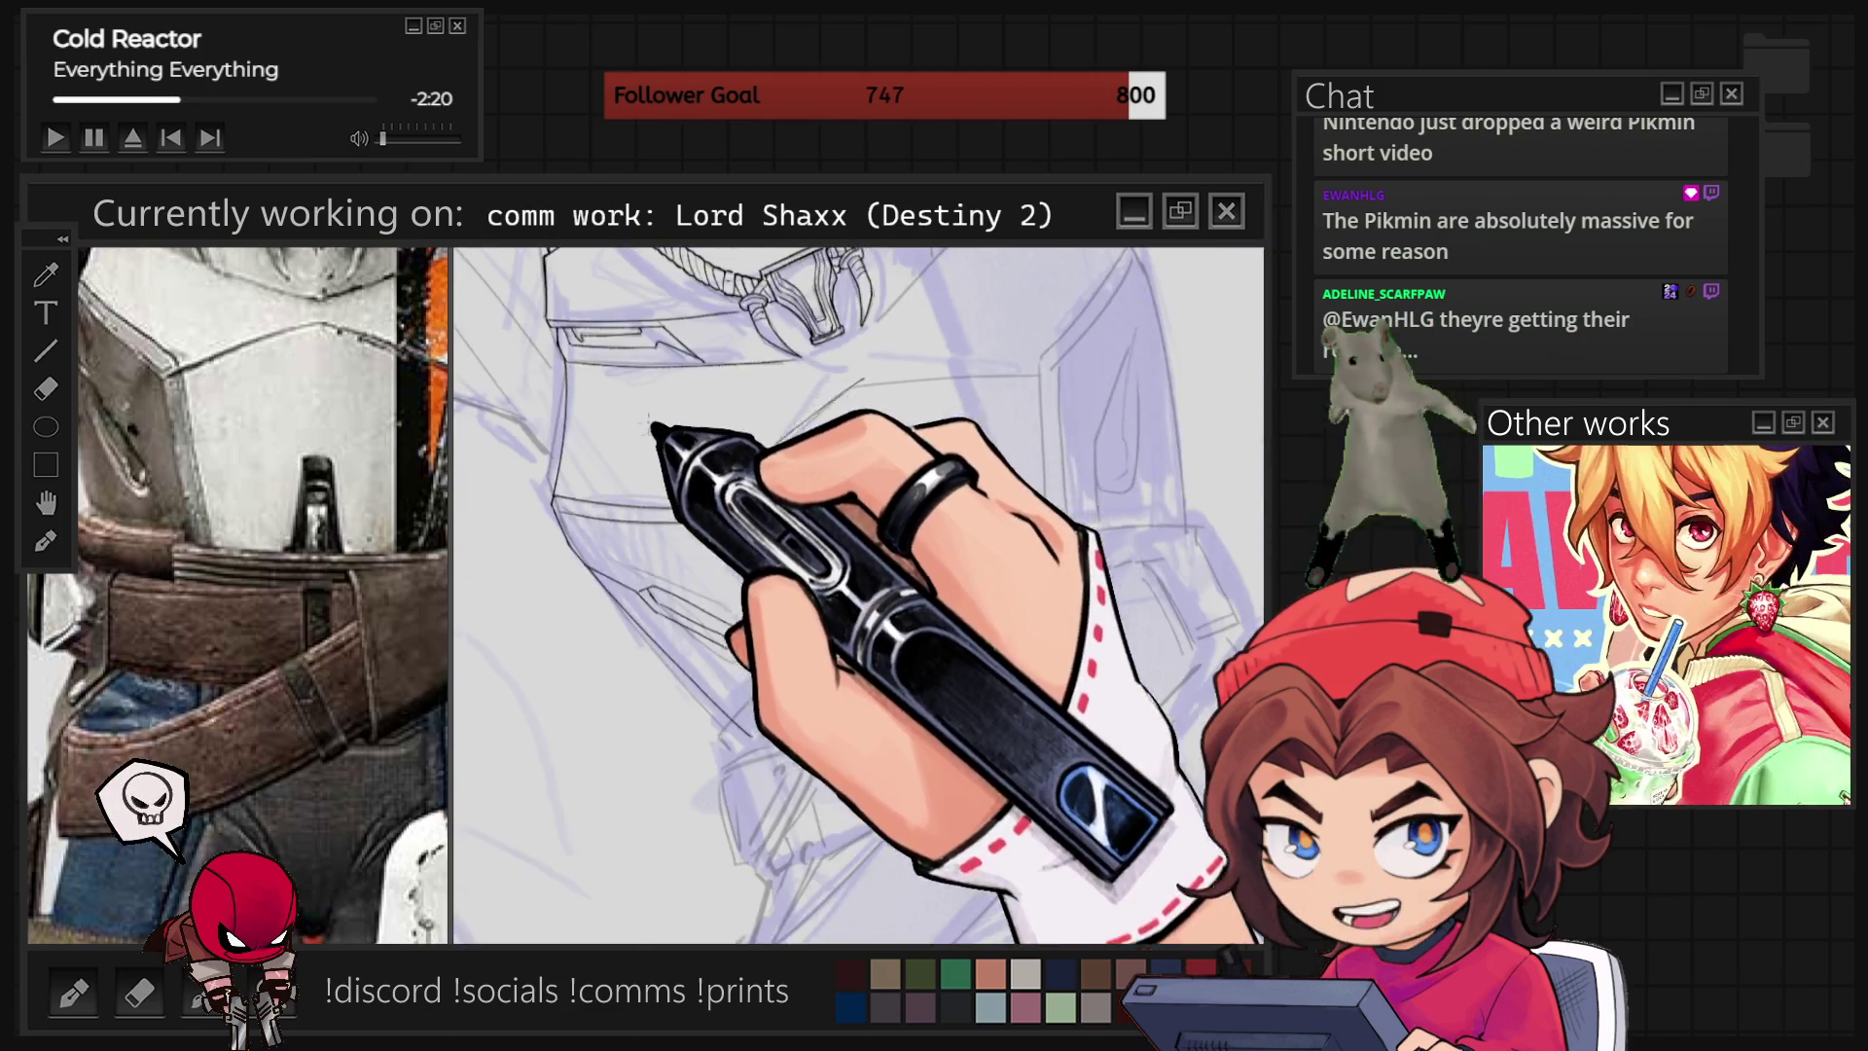
{"action": "left_click_drag", "start_coordinate": [687, 607], "coordinate": [695, 575]}
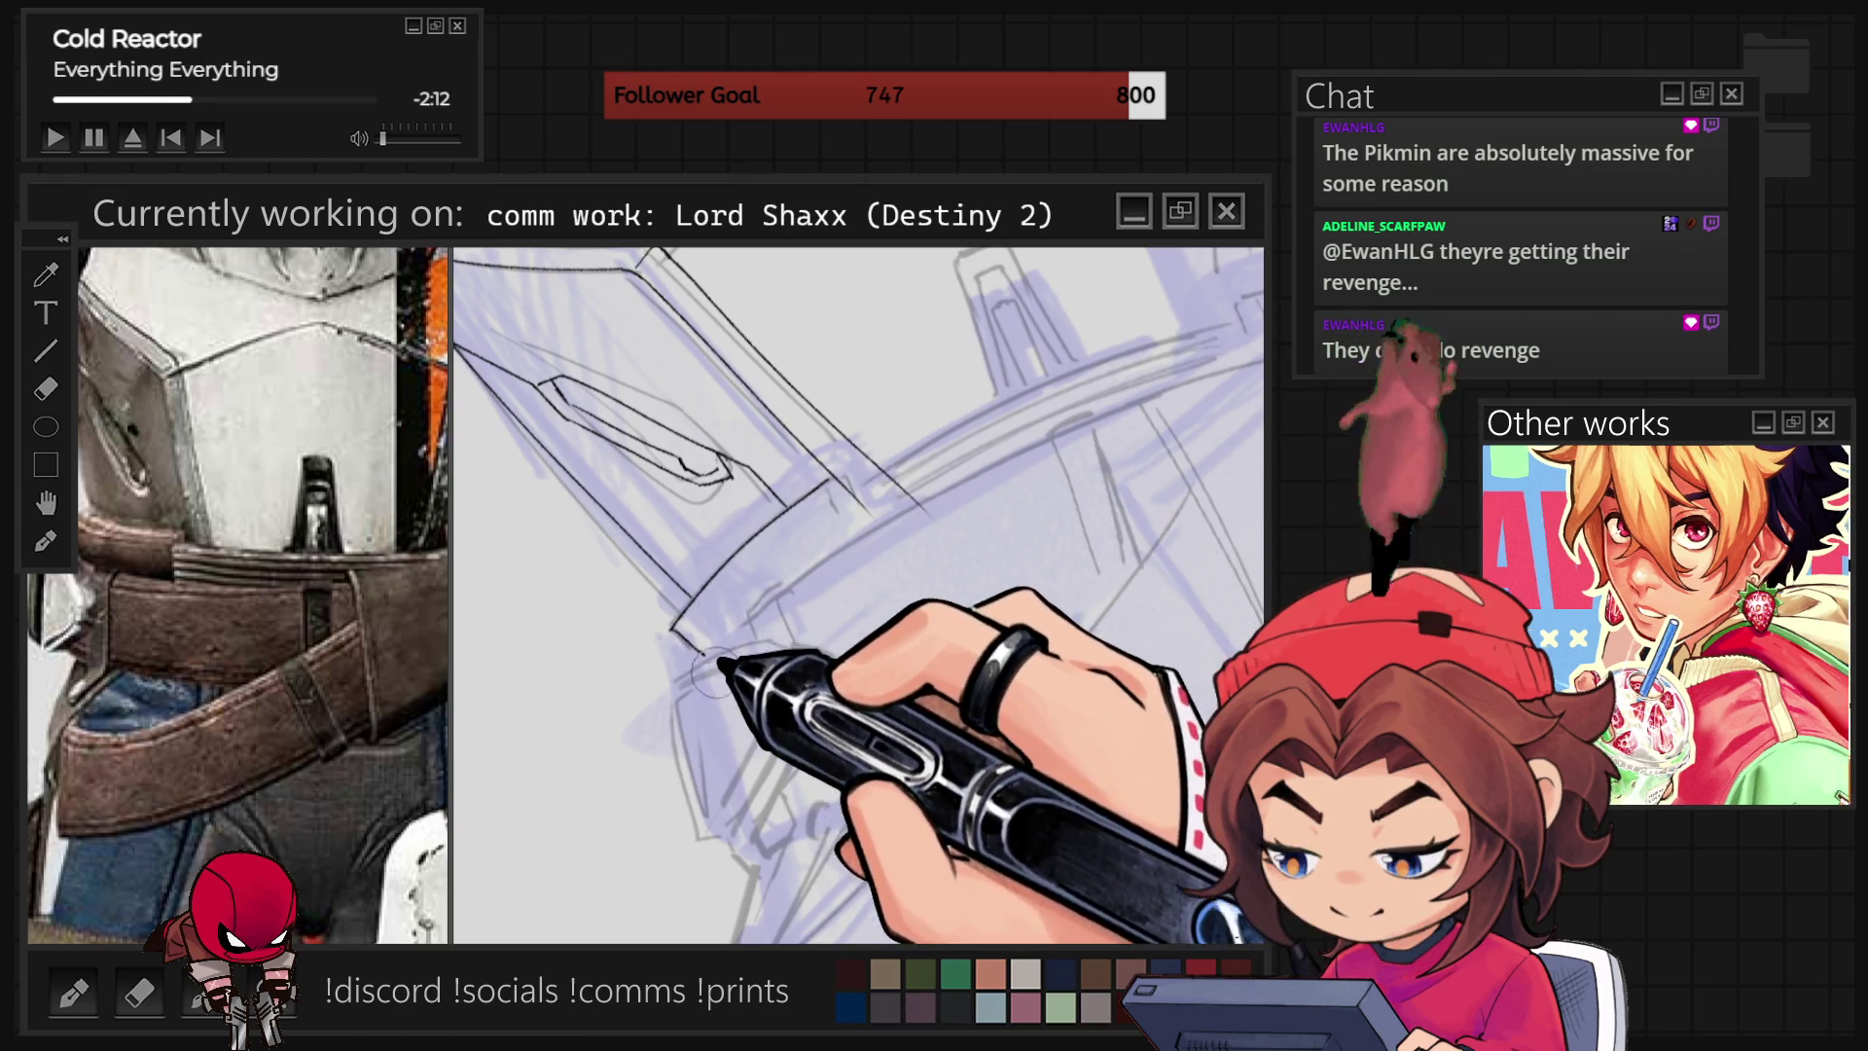
{"action": "key", "text": "5"}
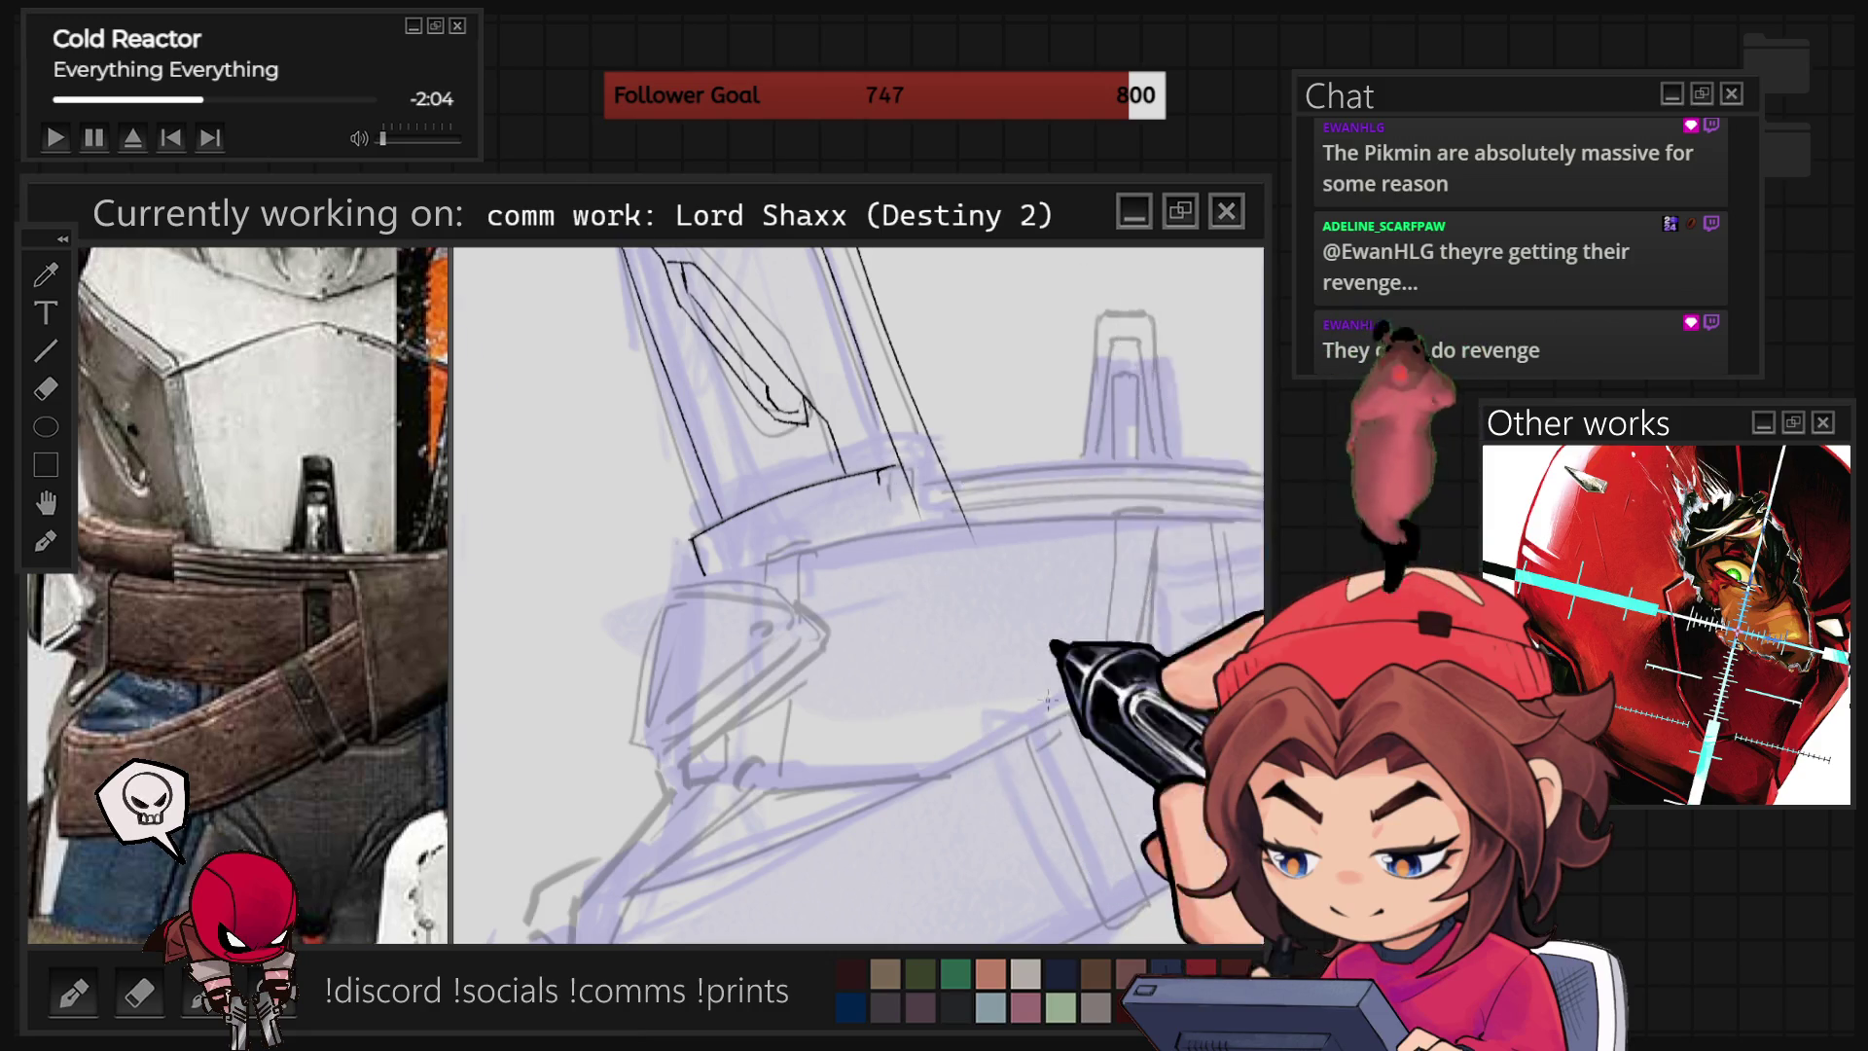
{"action": "key", "text": "5"}
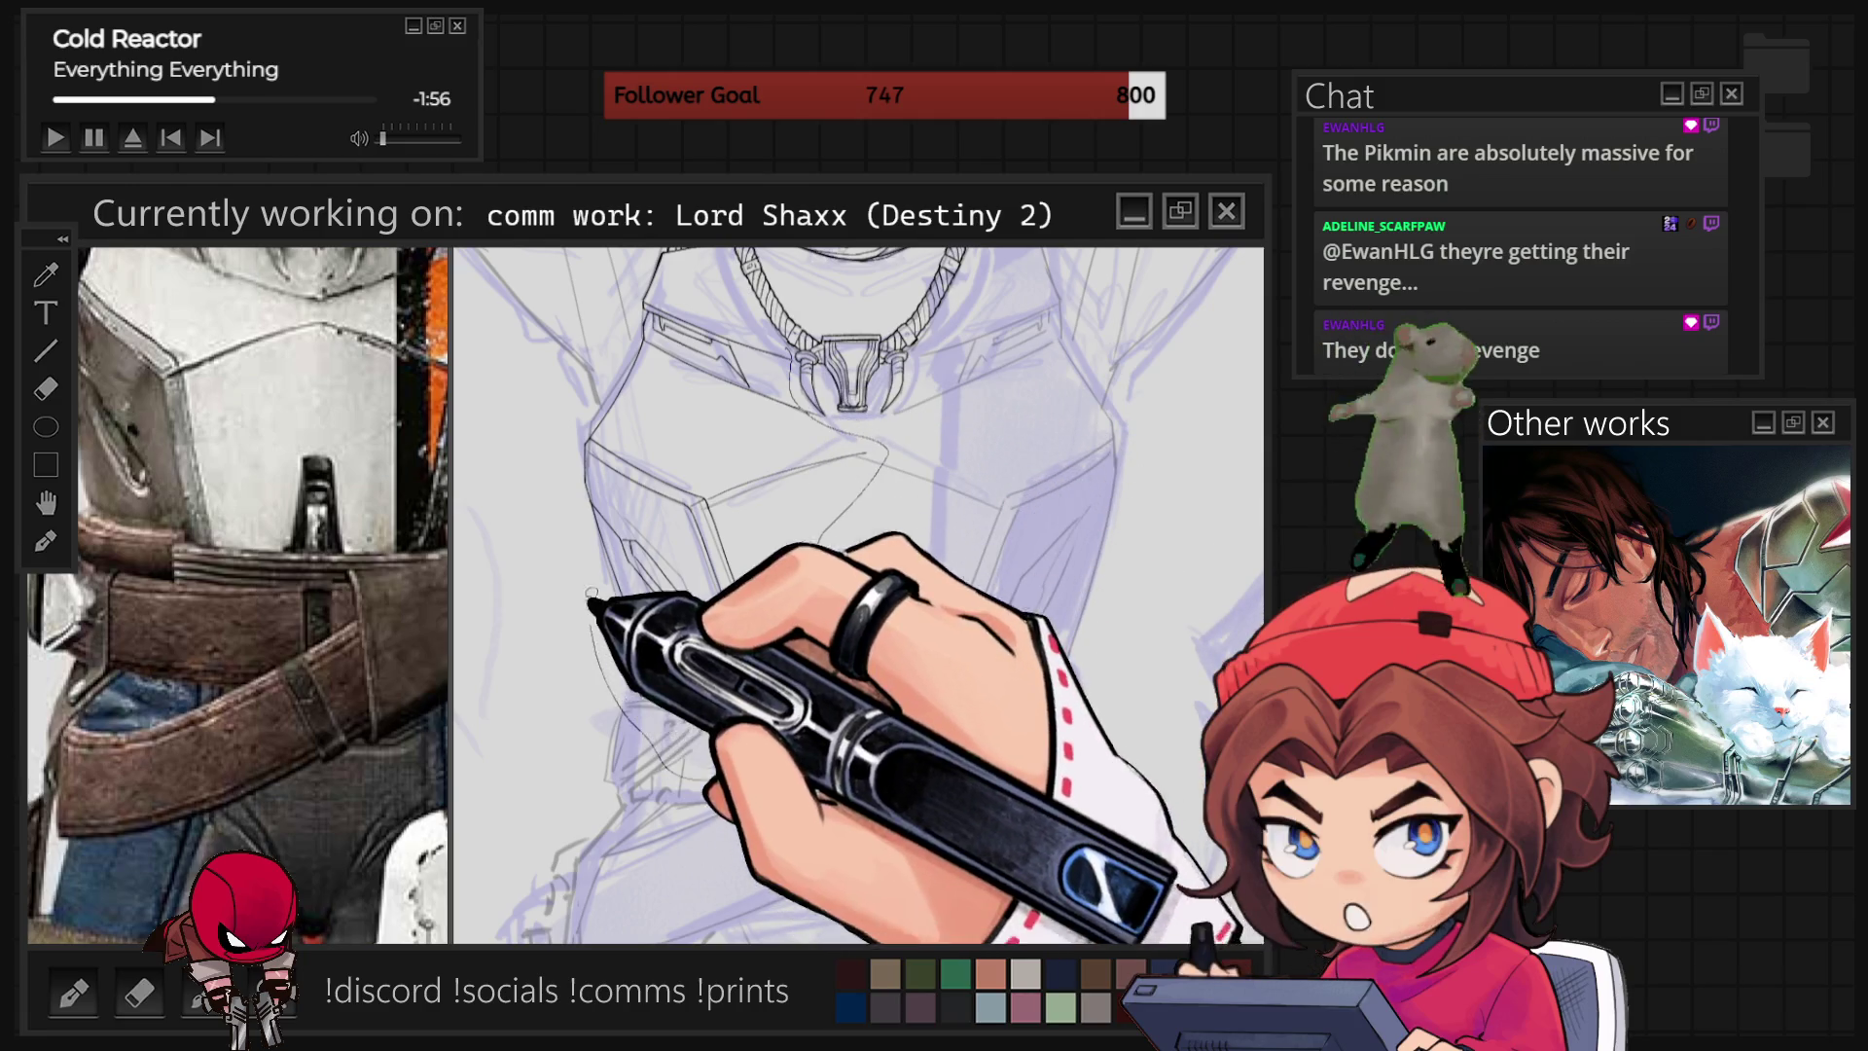
{"action": "mouse_move", "coordinate": [582, 335]}
{"action": "left_mouse_down"}
{"action": "mouse_move", "coordinate": [717, 272]}
{"action": "mouse_move", "coordinate": [792, 292]}
{"action": "mouse_move", "coordinate": [778, 306]}
{"action": "left_mouse_up"}
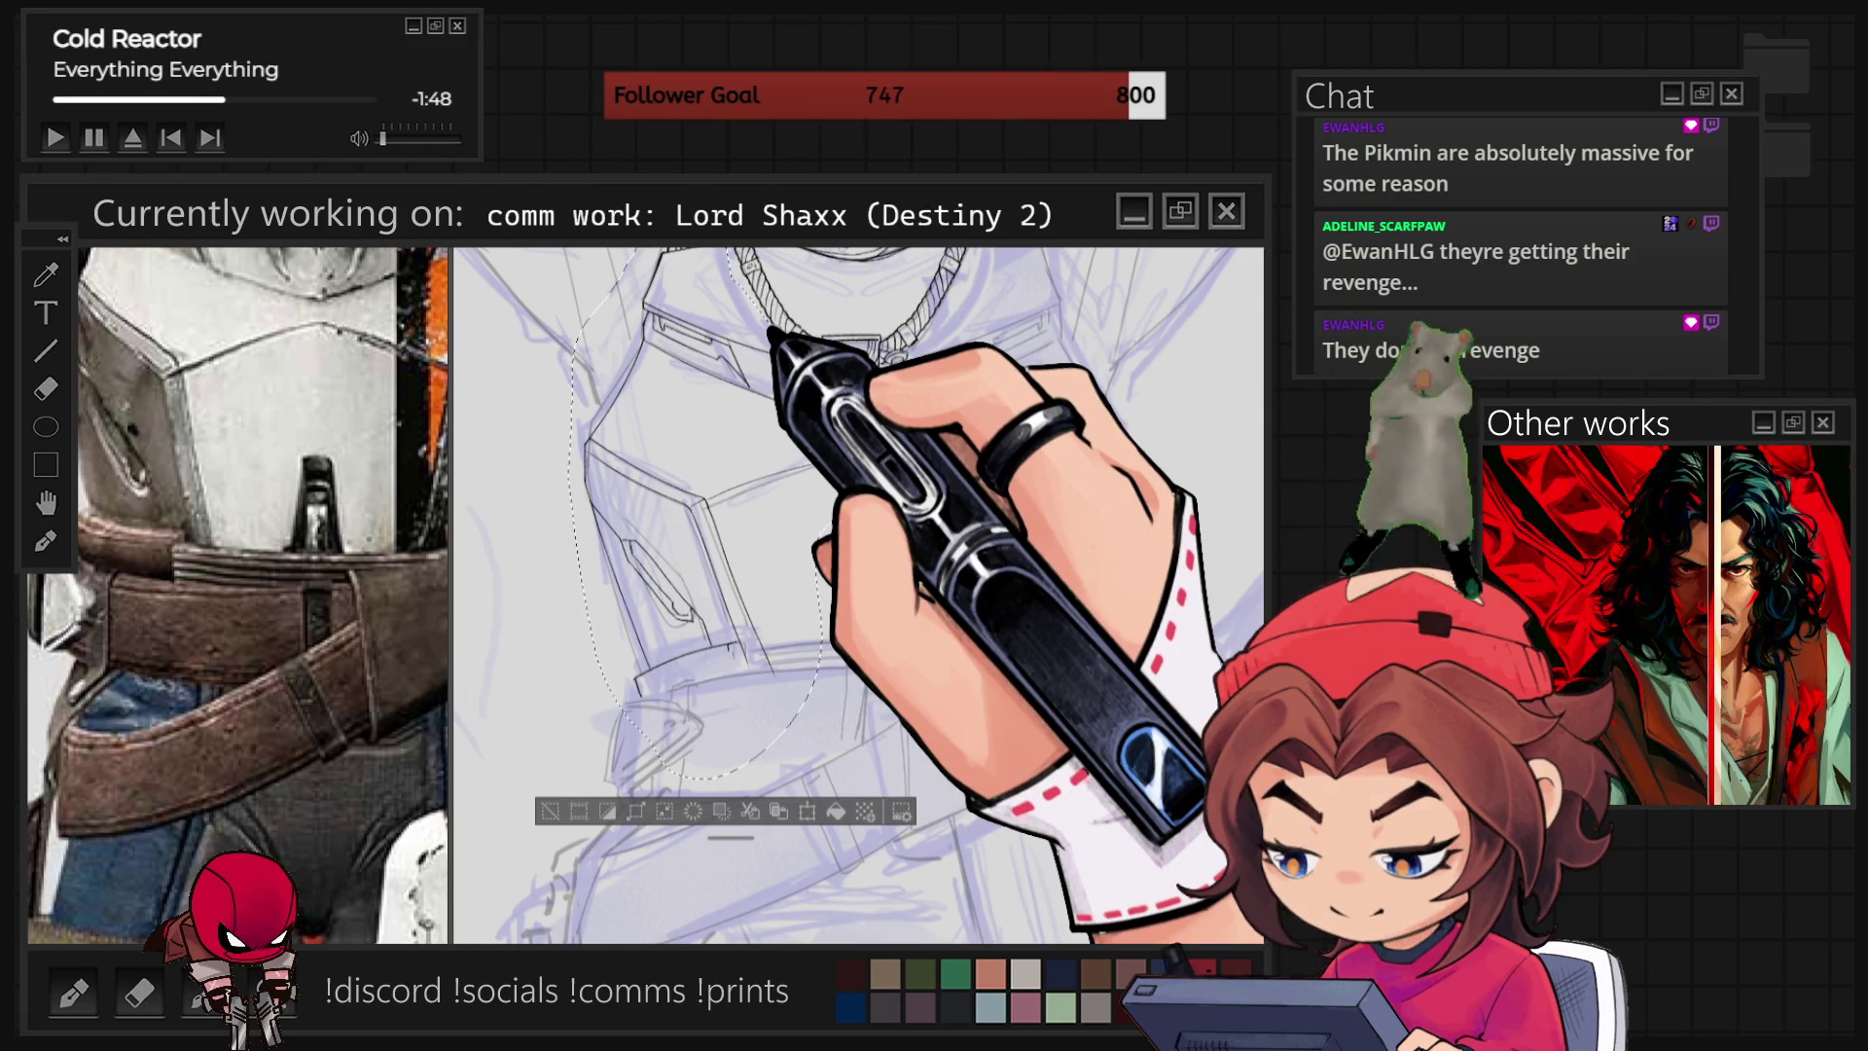
Flip the selected left chest armour horizontally, place it on the right side, and deselect.
{"action": "key", "text": "ctrl+t"}
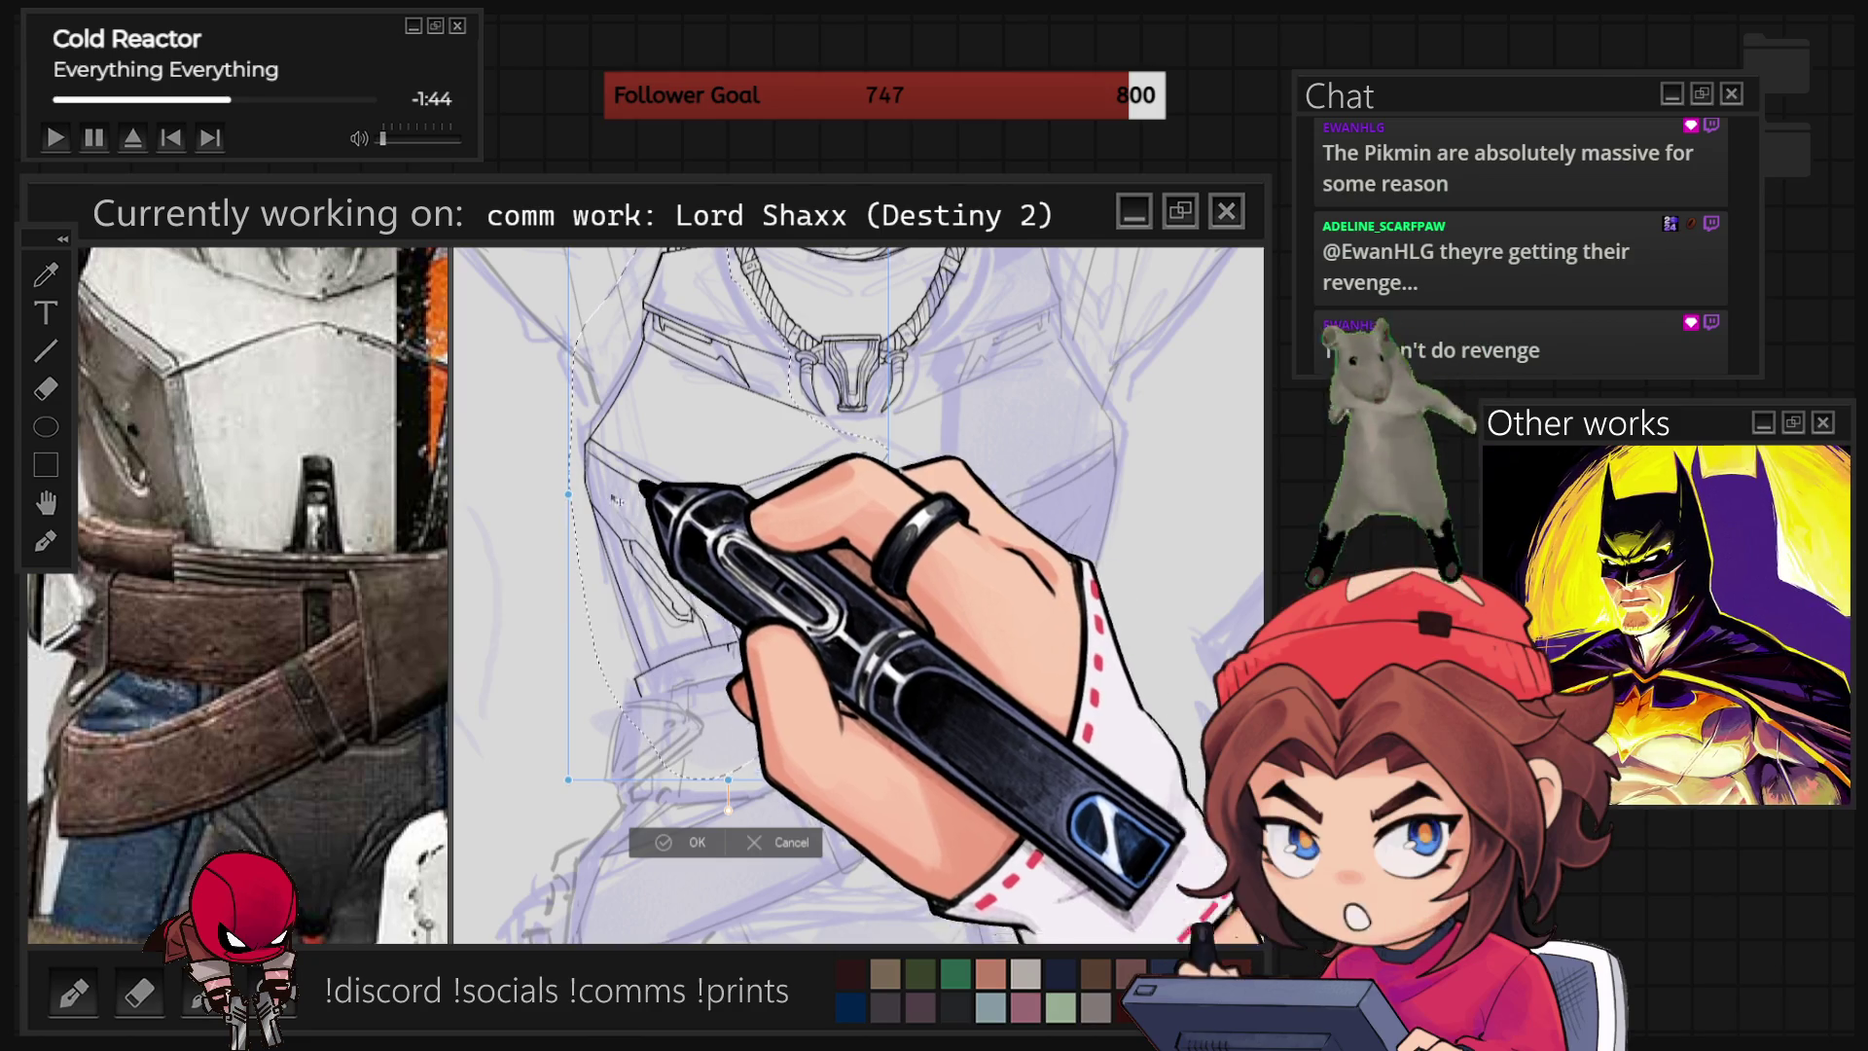
{"action": "key", "text": "h"}
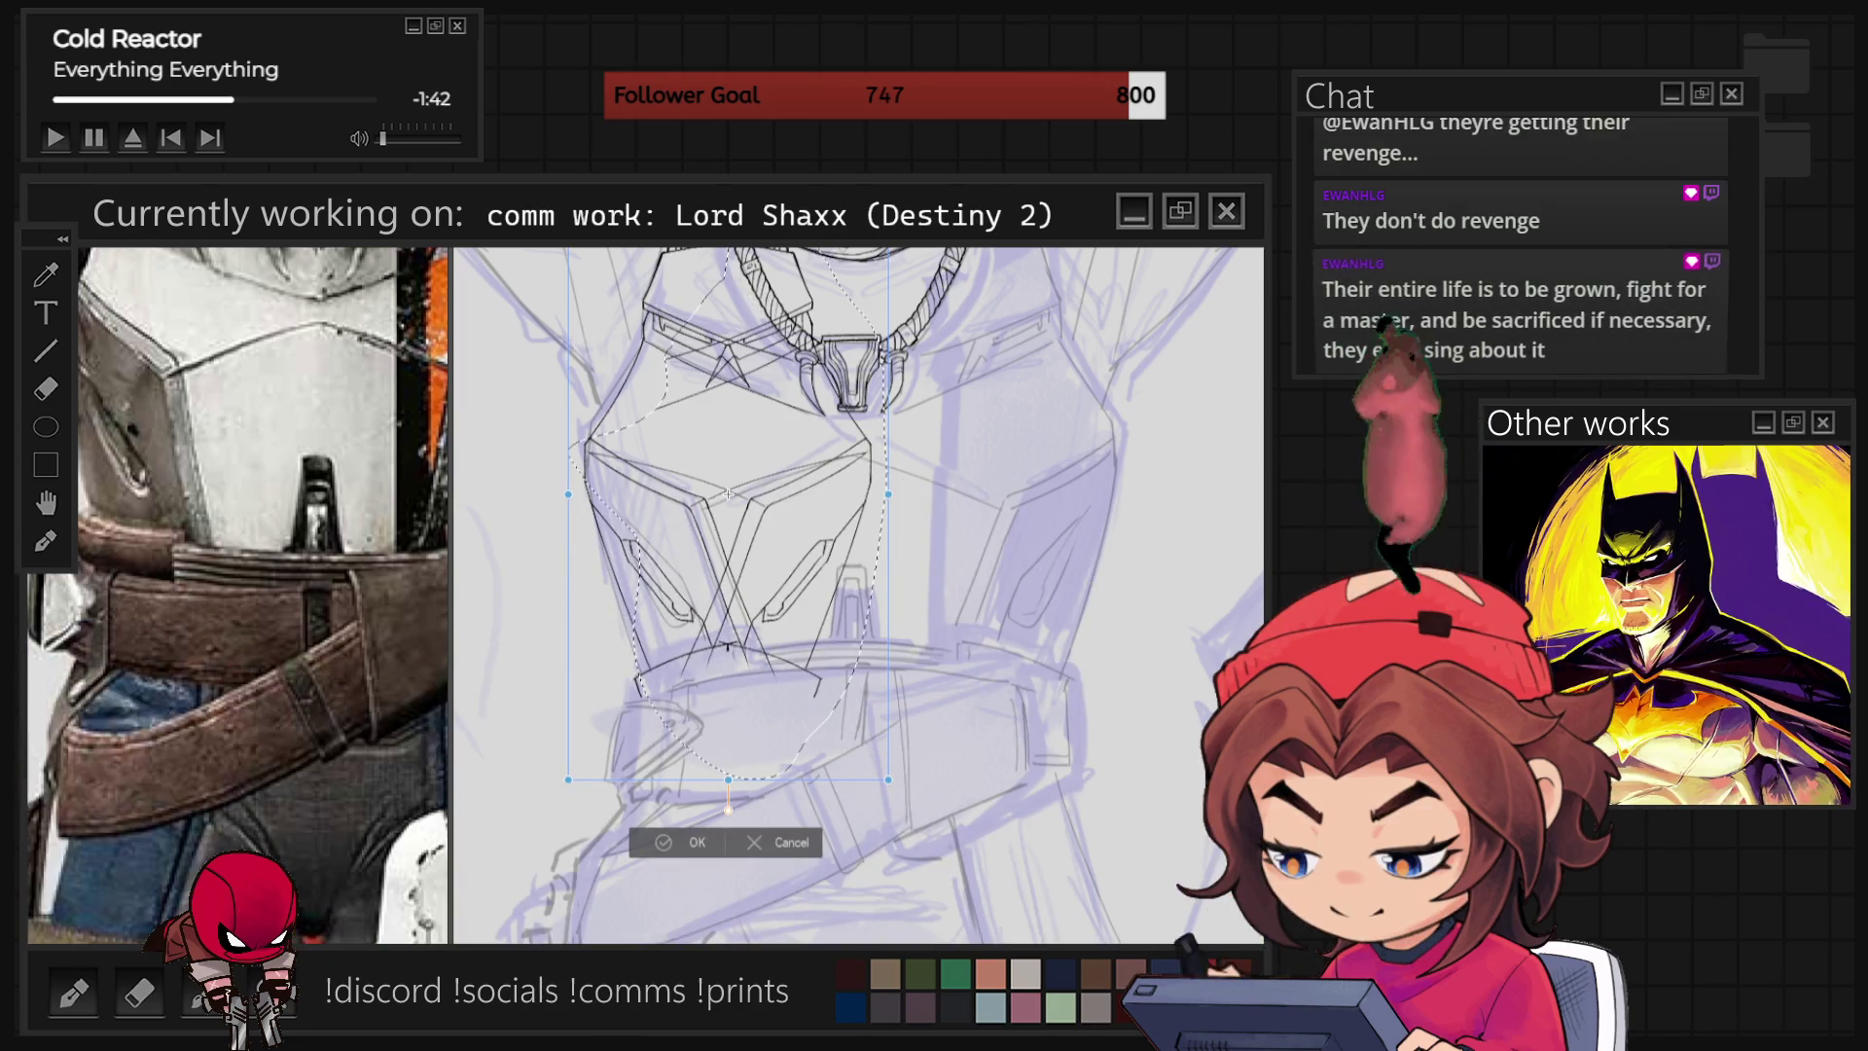
{"action": "left_click_drag", "start_coordinate": [728, 494], "coordinate": [984, 494]}
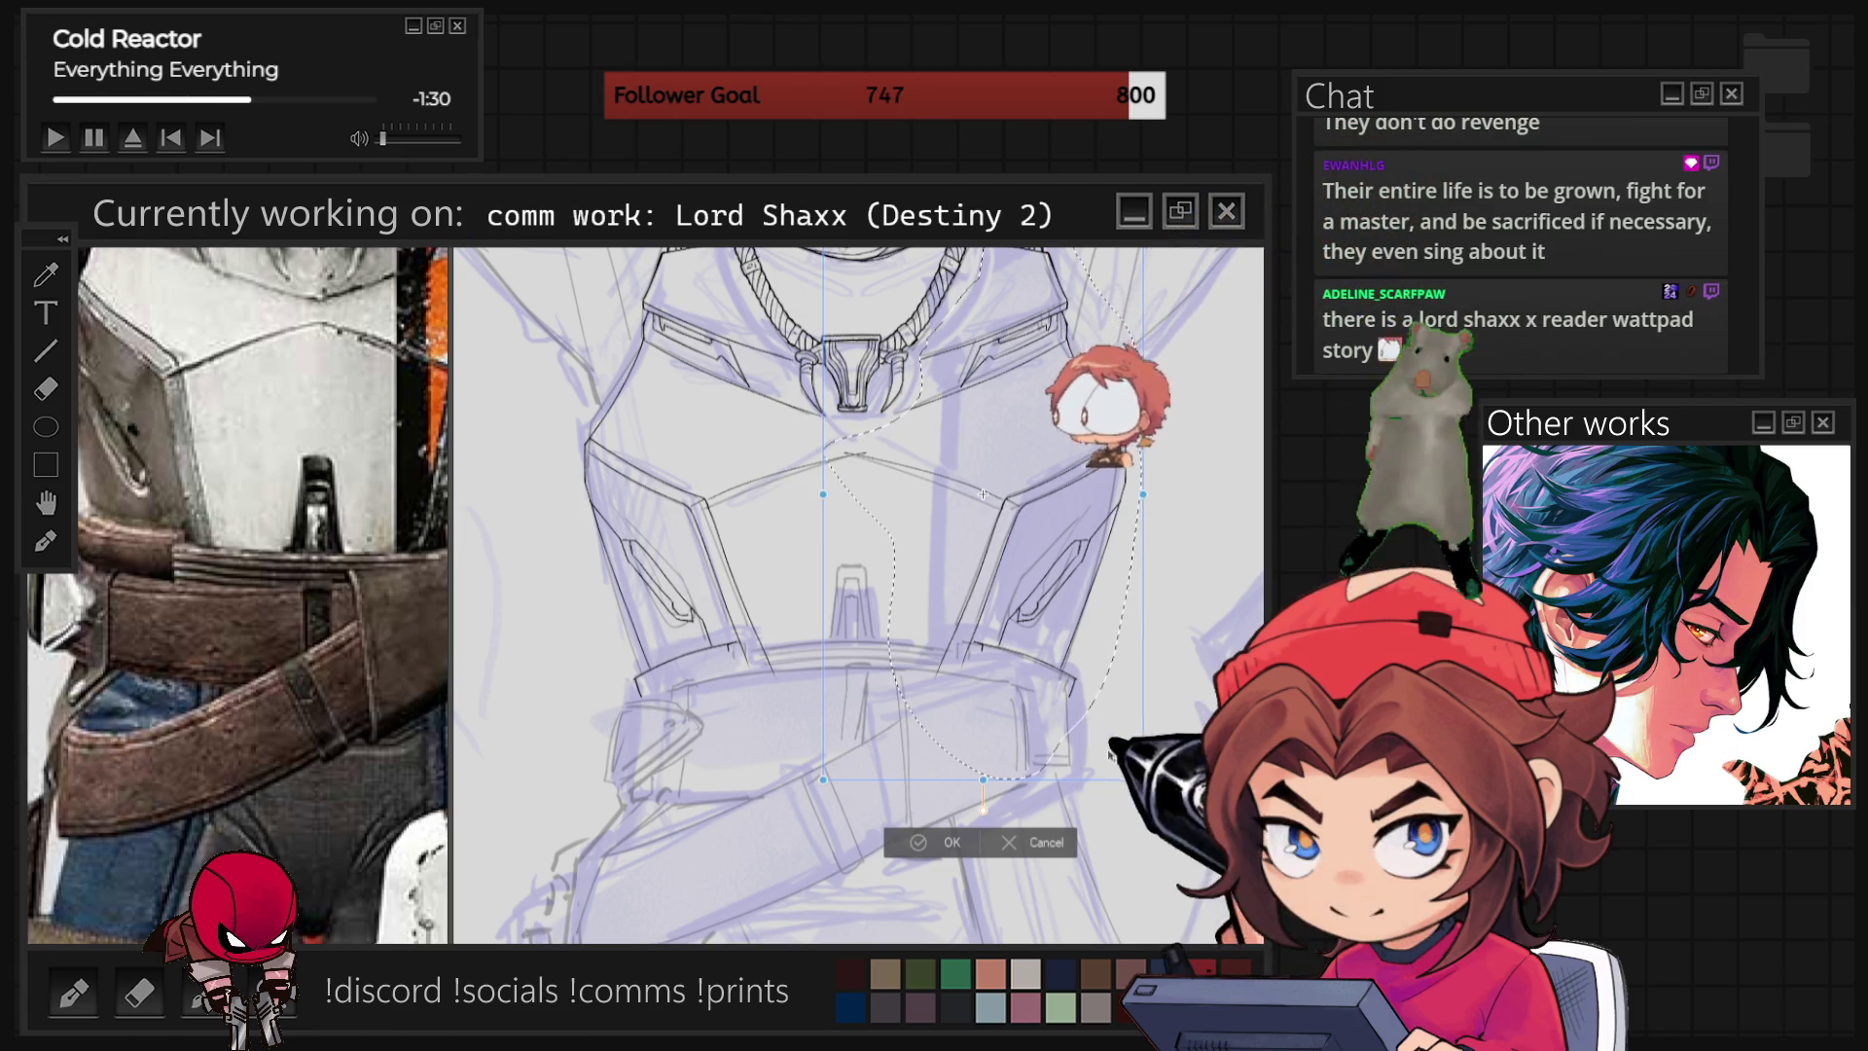
{"action": "left_click", "coordinate": [939, 842]}
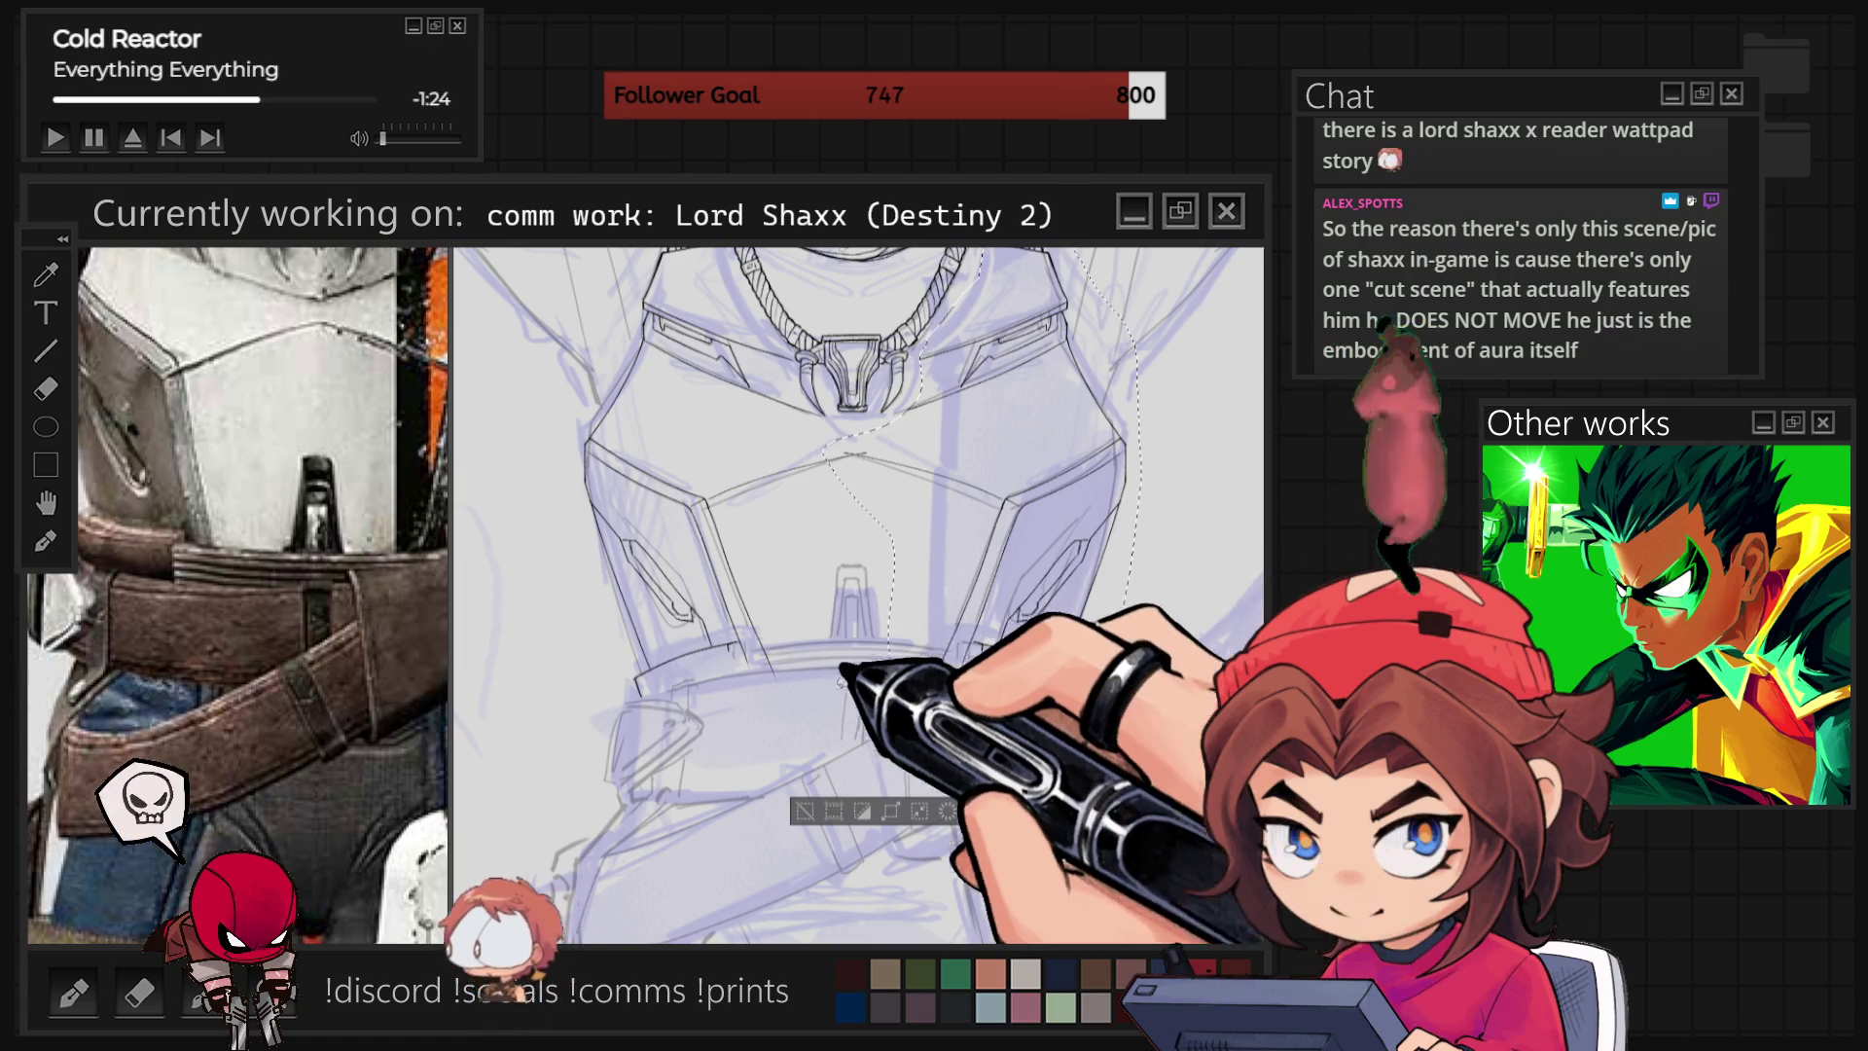
{"action": "key", "text": "ctrl+d"}
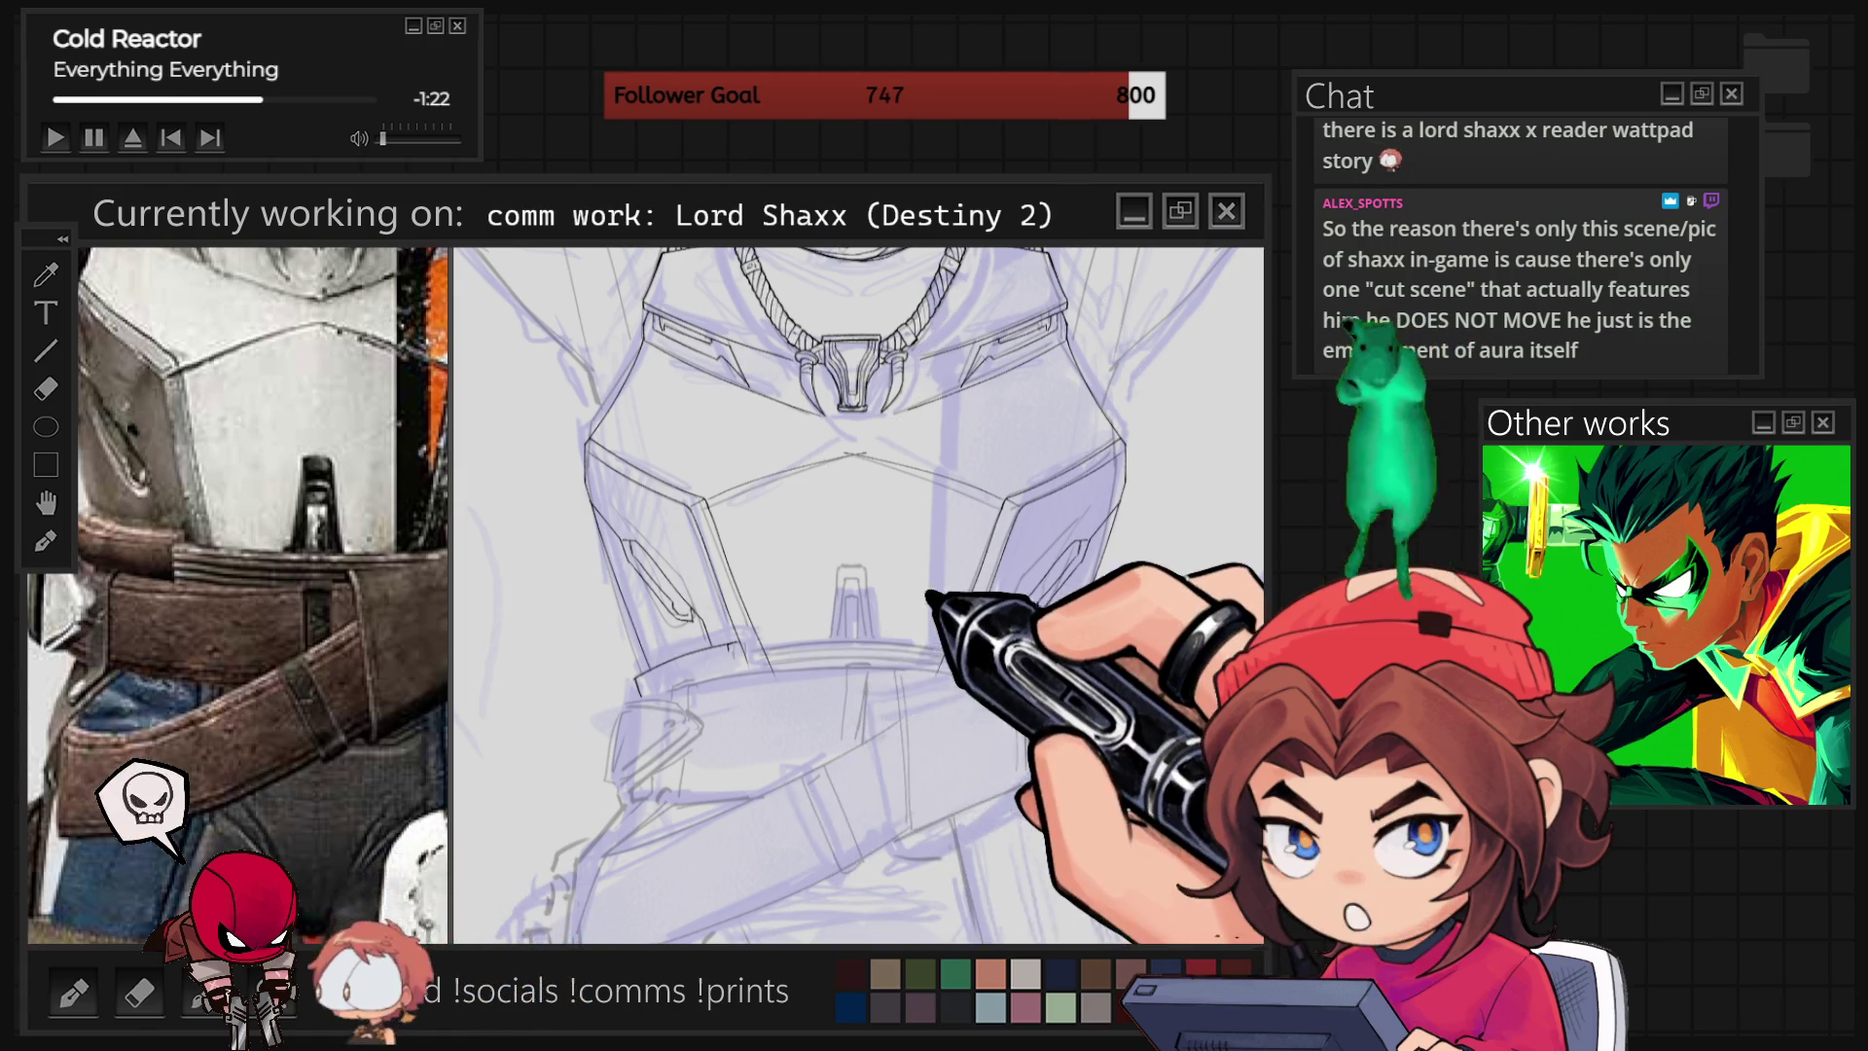
{"action": "scroll", "coordinate": [856, 594], "scroll_direction": "up", "scroll_amount": 1}
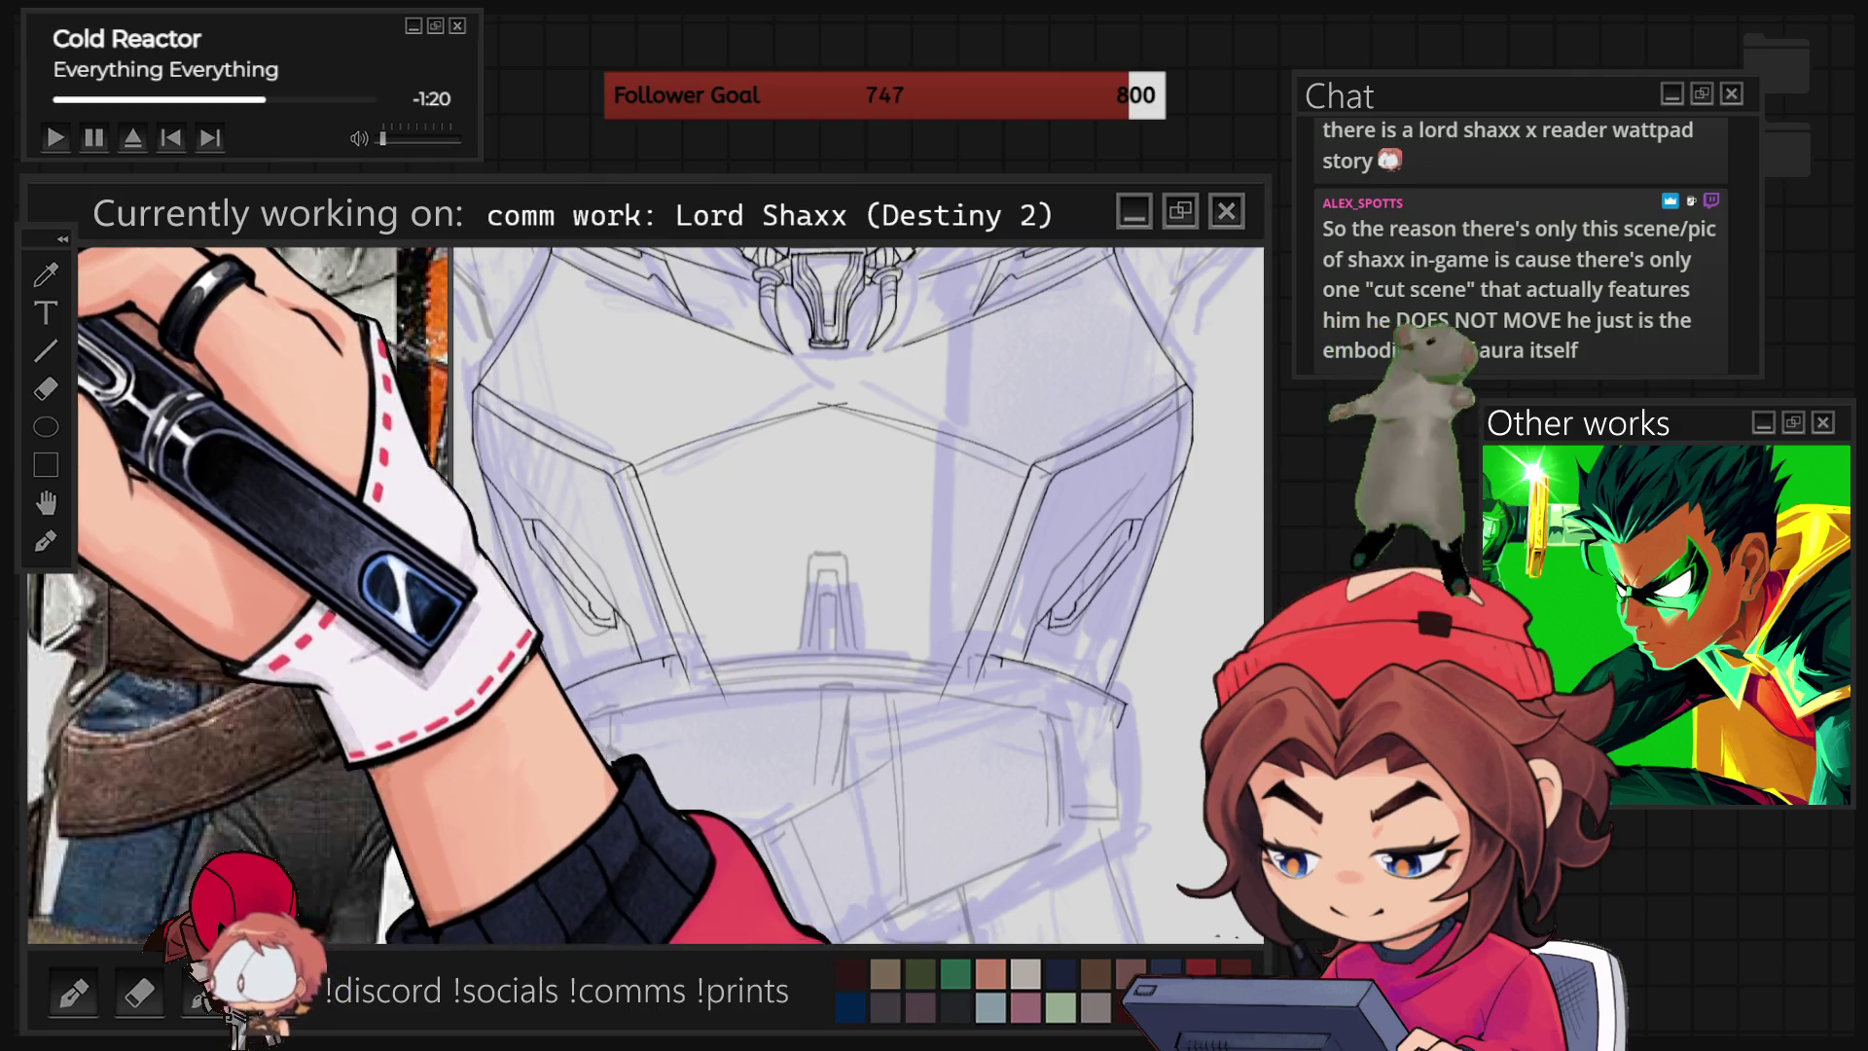
Reshape the right torso lines, then ink braided cords linking round ports to the claw pendant.
{"action": "left_click_drag", "start_coordinate": [1189, 409], "coordinate": [1179, 419]}
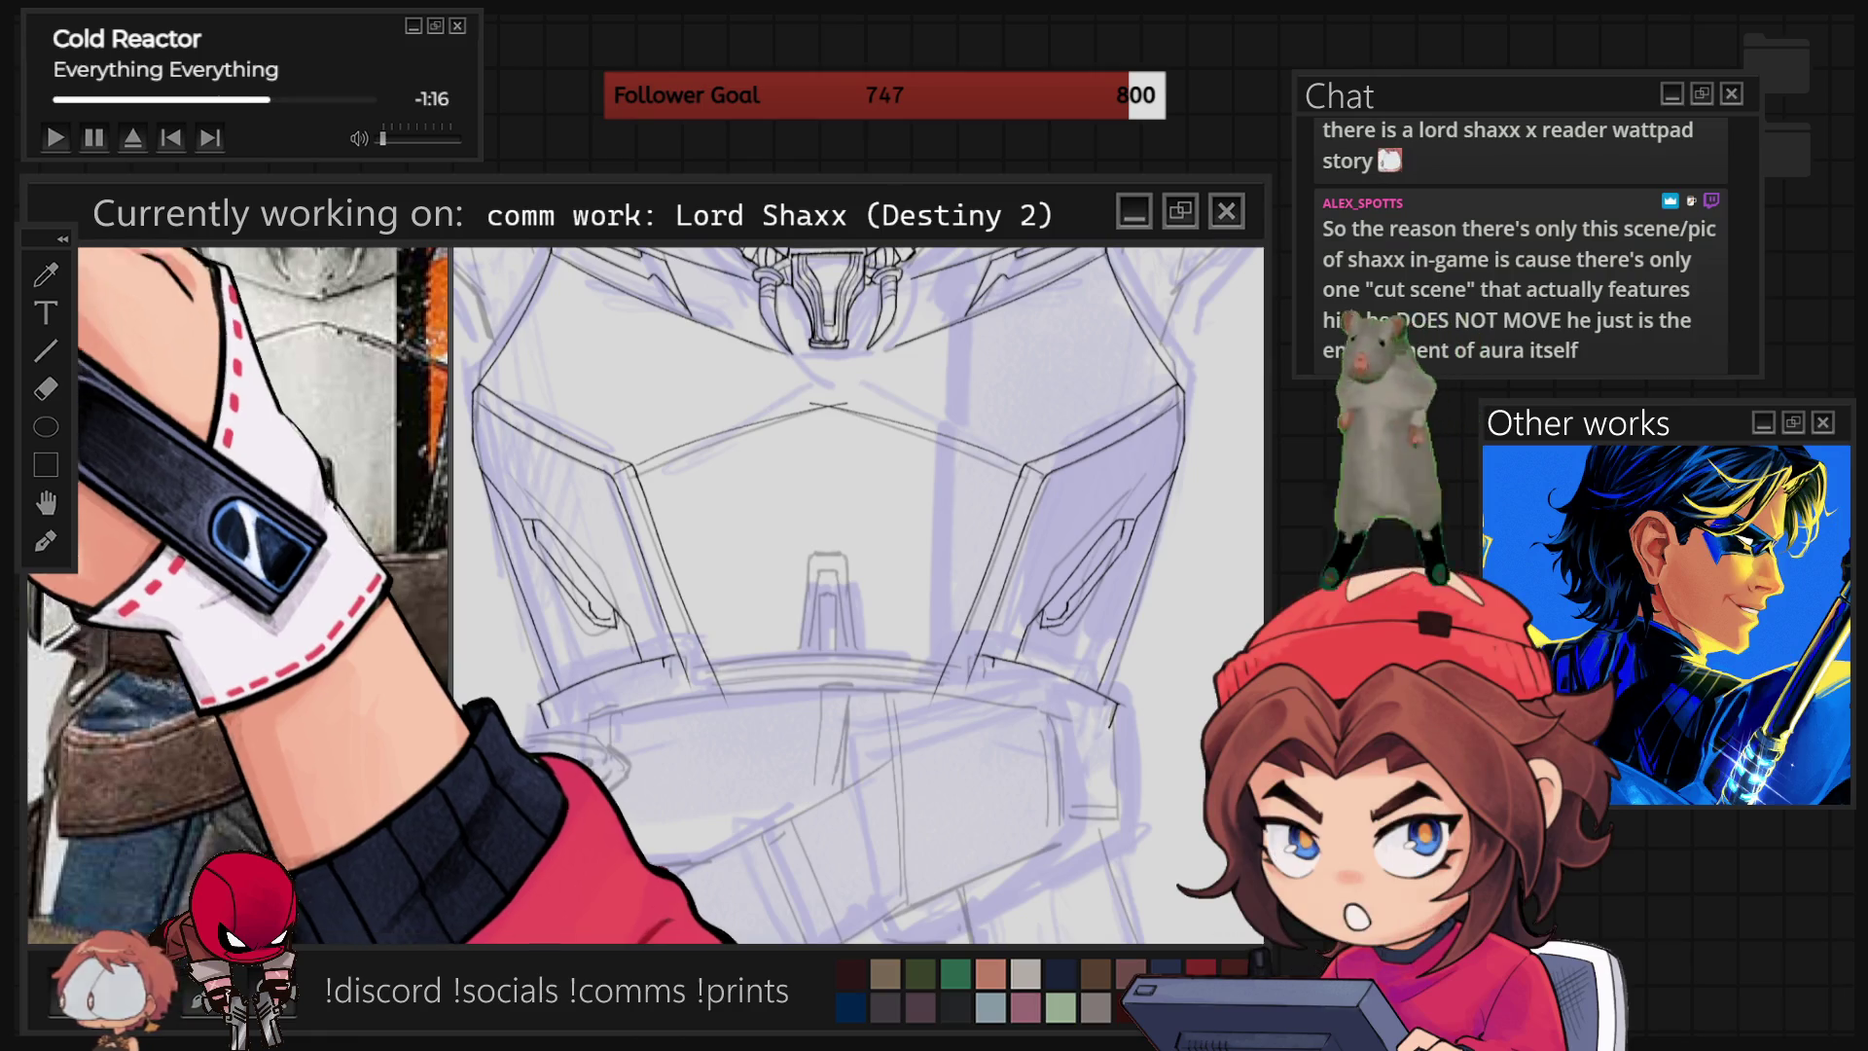
{"action": "scroll", "coordinate": [856, 594], "scroll_direction": "up", "scroll_amount": 1}
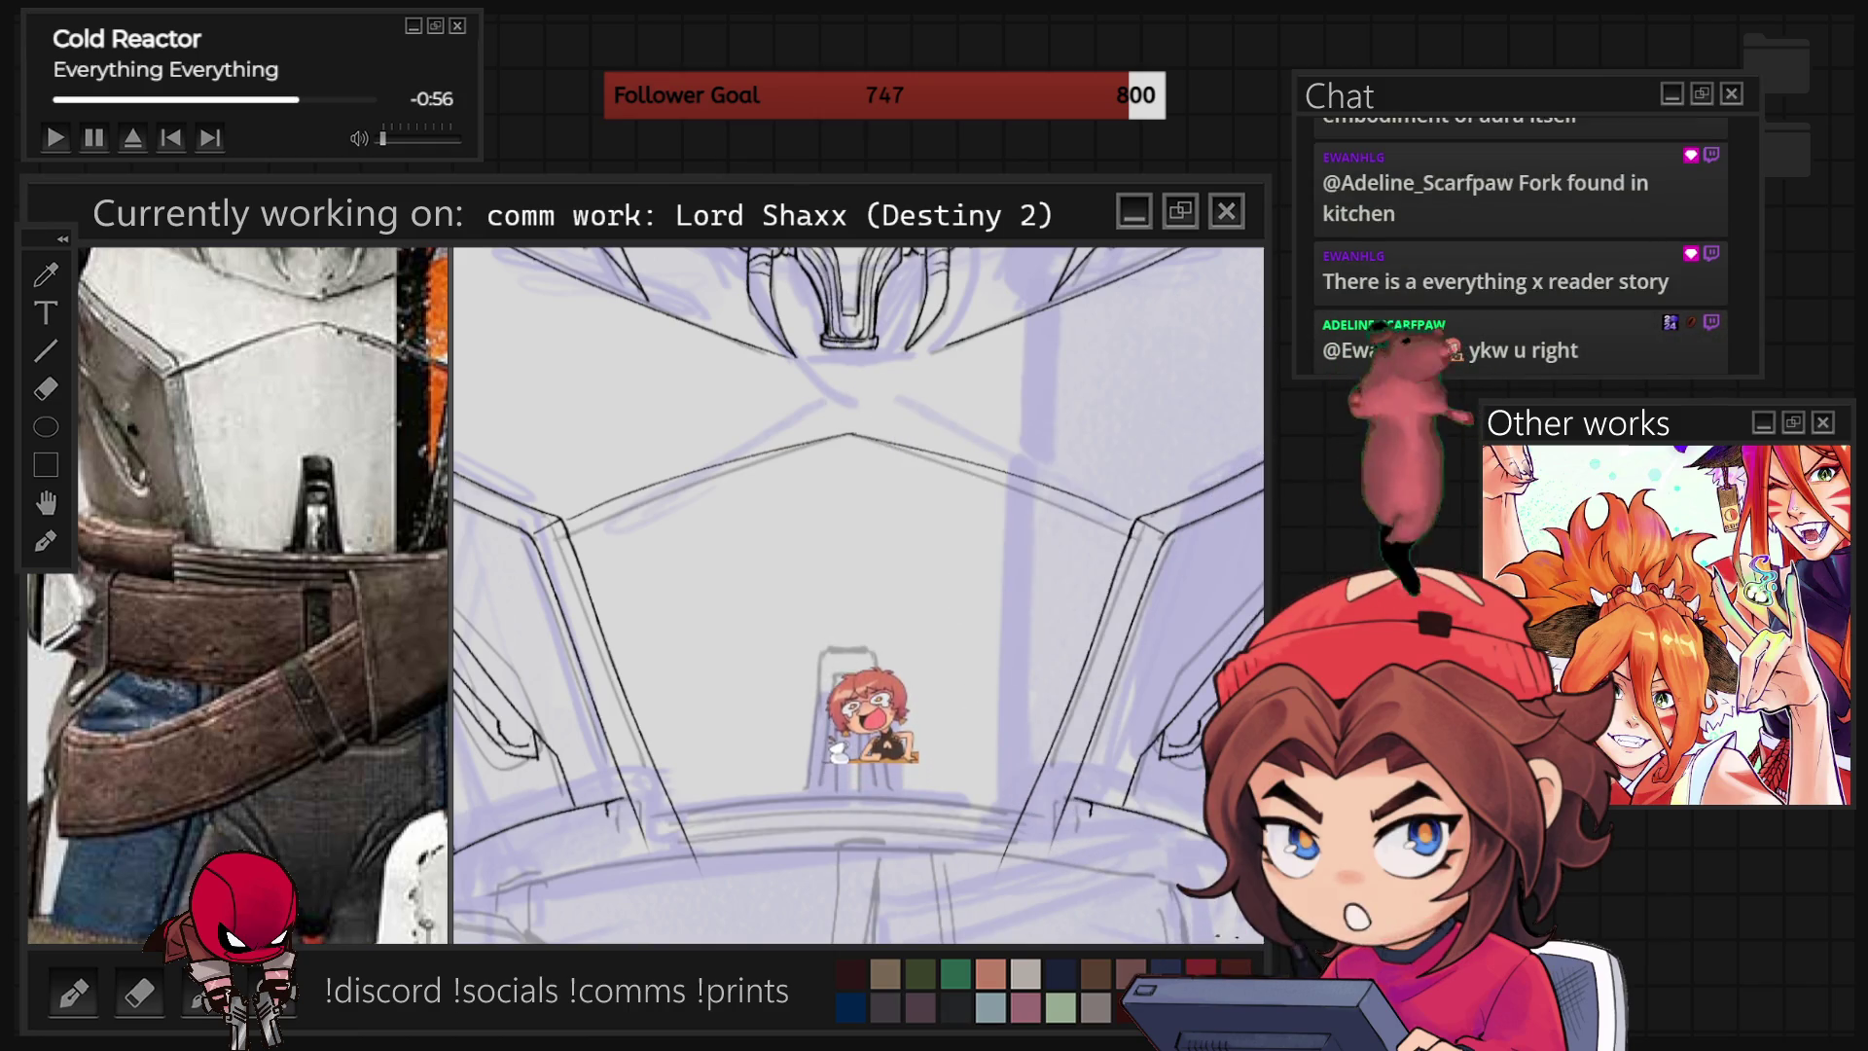
{"action": "scroll", "coordinate": [857, 594], "scroll_direction": "down", "scroll_amount": 5}
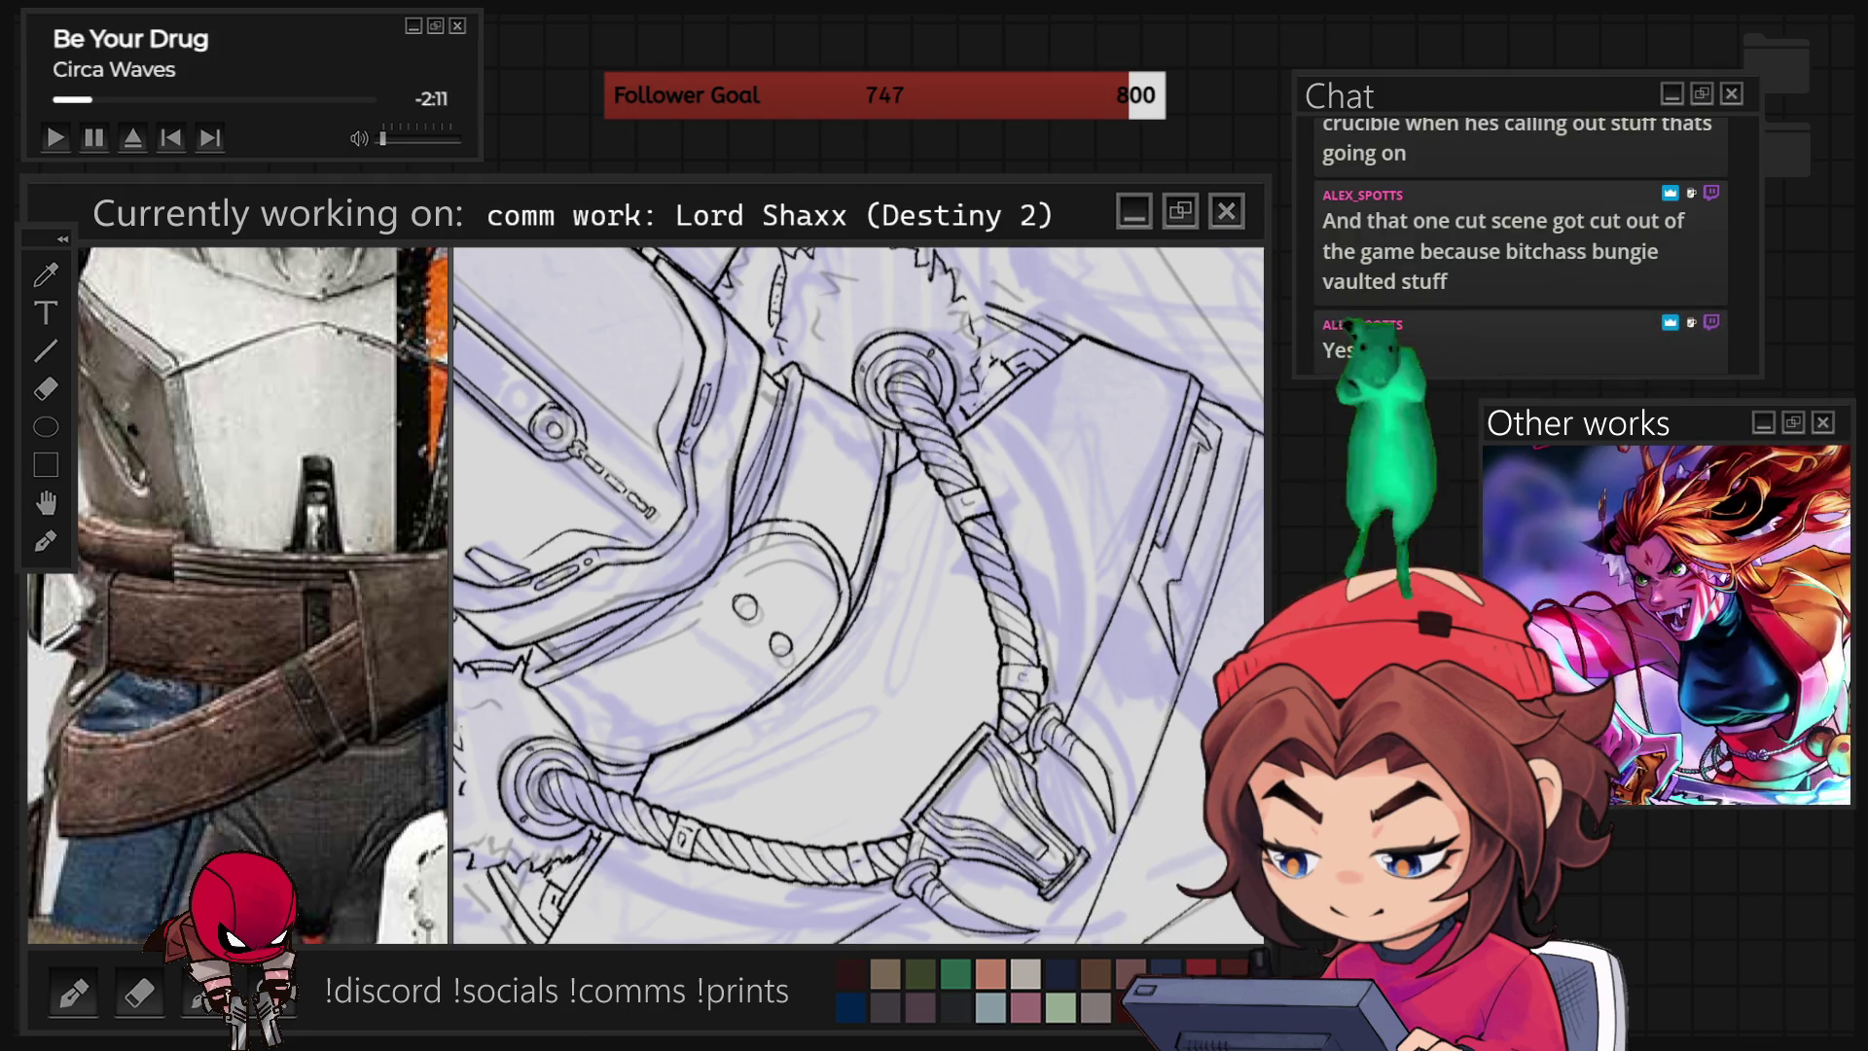
Straighten and rotate the view, then ink the helmet and fur collar trim on both shoulders.
{"action": "key", "text": "5"}
{"action": "key", "text": "4"}
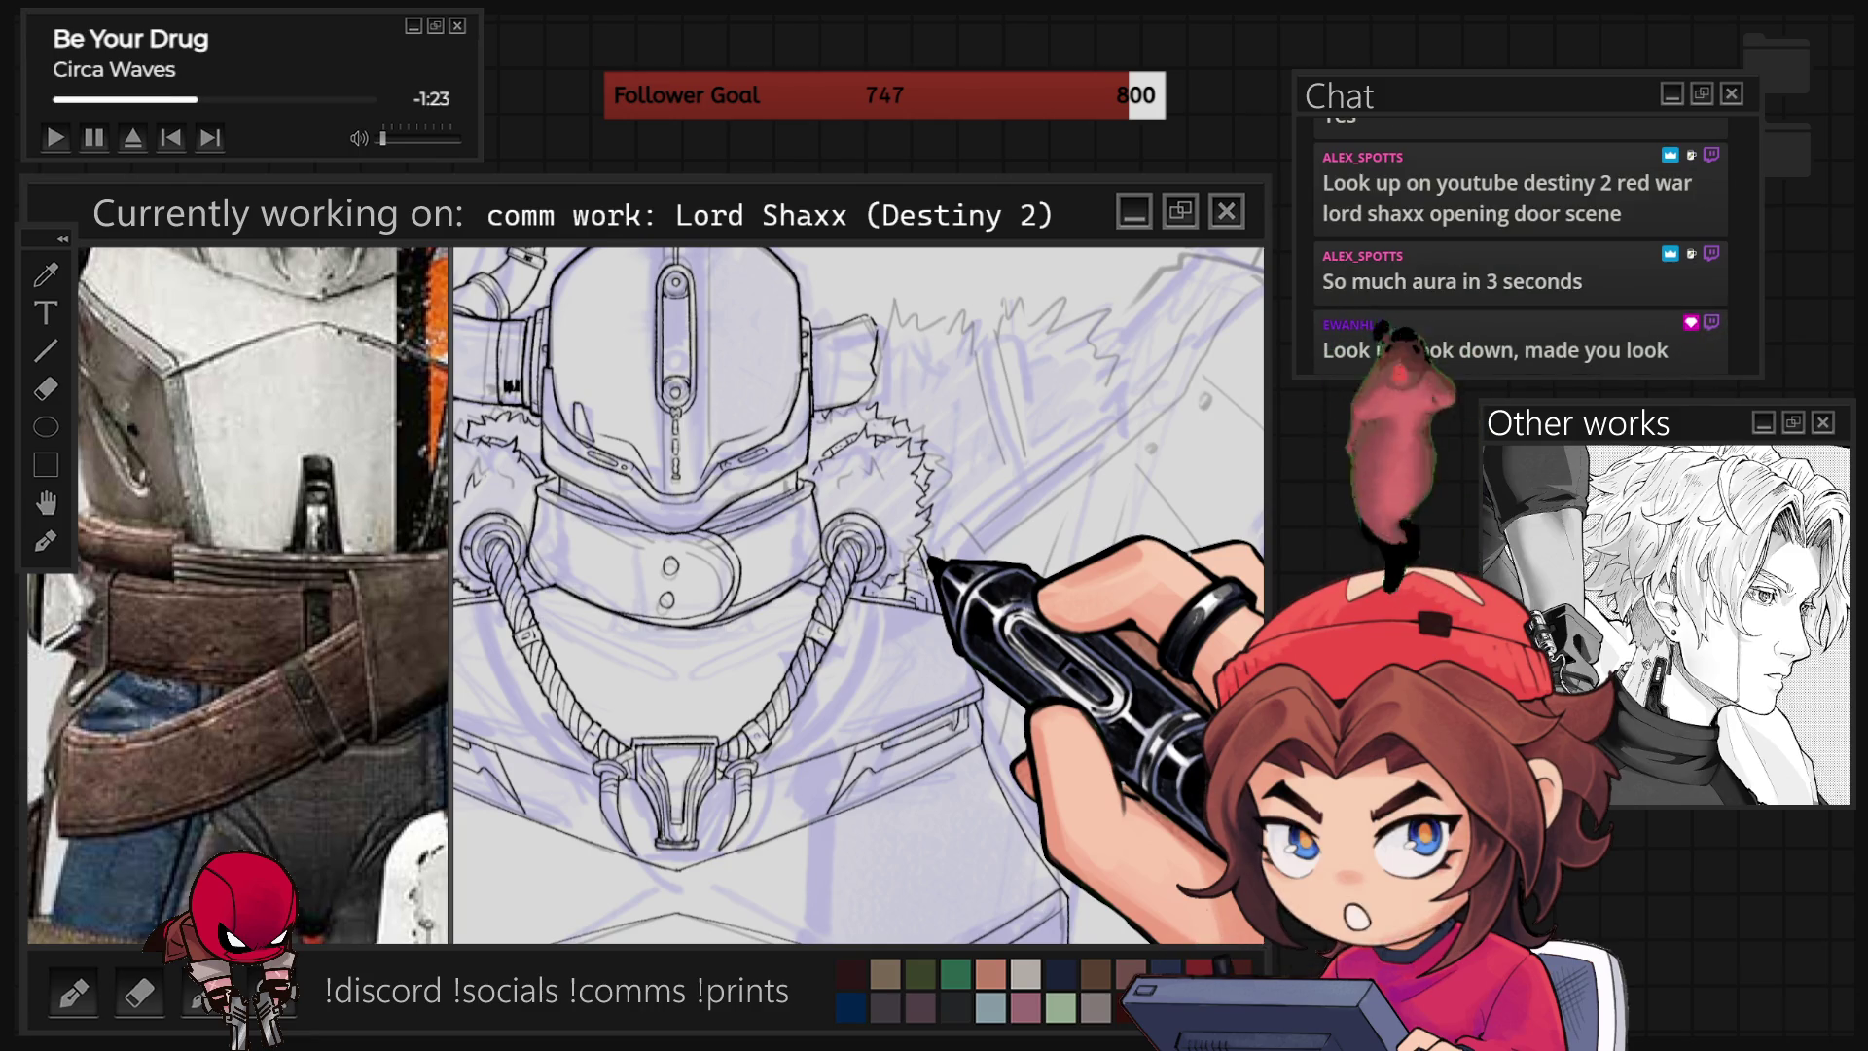
{"action": "key", "text": "ctrl+minus"}
{"action": "key", "text": "ctrl+minus"}
{"action": "key", "text": "ctrl+minus"}
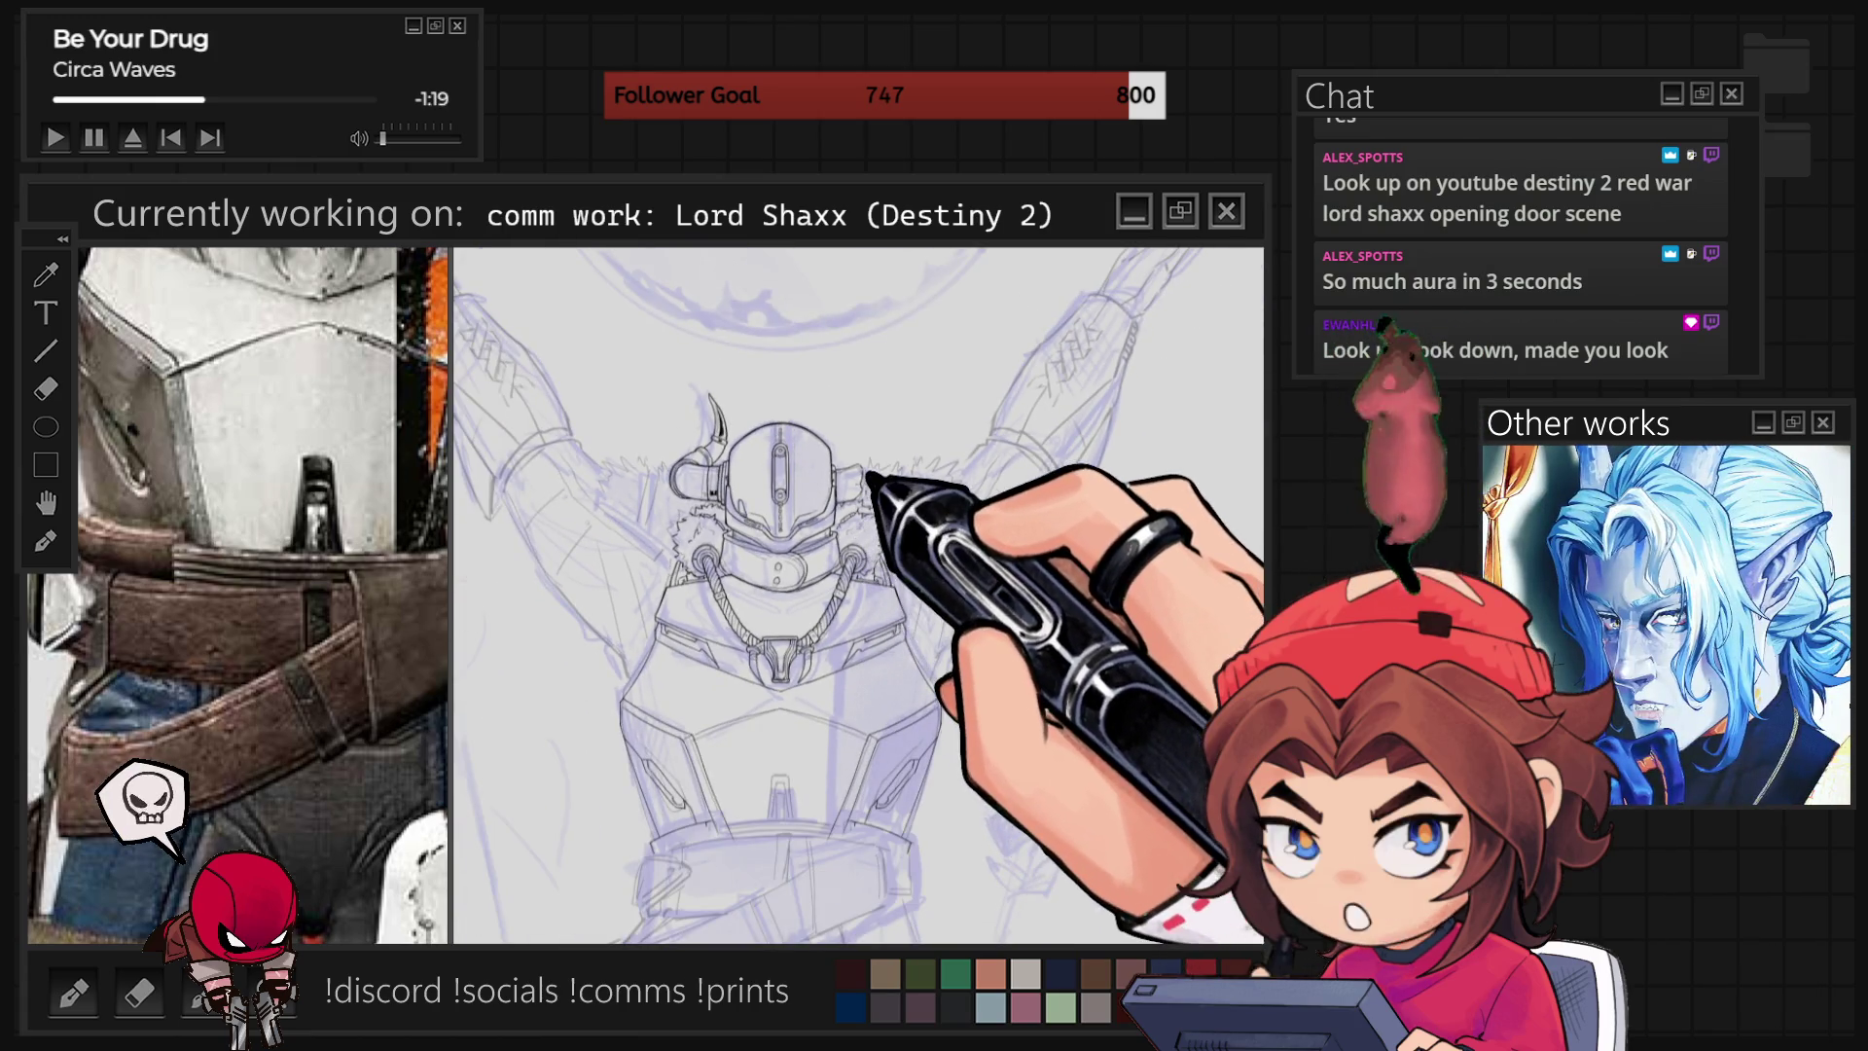
Zoom out to the full figure, then zoom in and tilt the canvas onto the chest and belt.
{"action": "scroll", "coordinate": [858, 596], "scroll_direction": "down", "scroll_amount": 2}
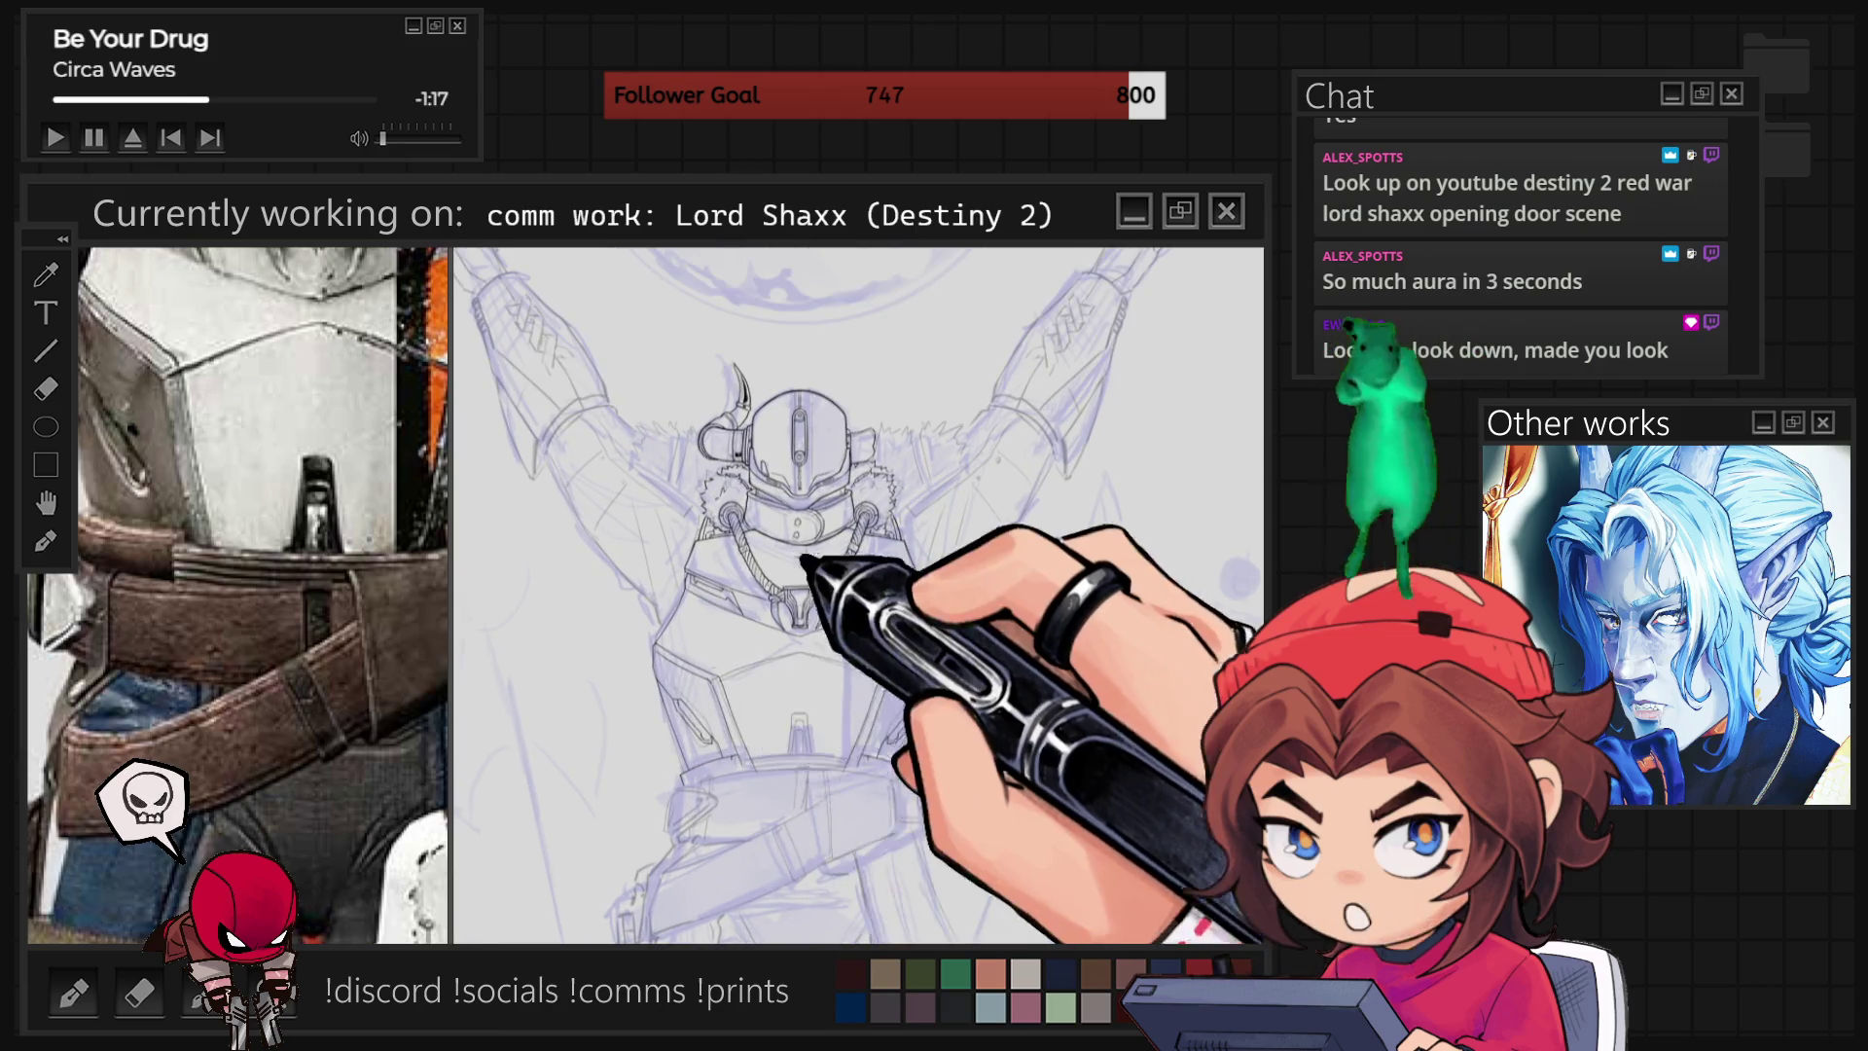
{"action": "key", "text": "ctrl+plus"}
{"action": "key", "text": "ctrl+plus"}
{"action": "key", "text": "ctrl+plus"}
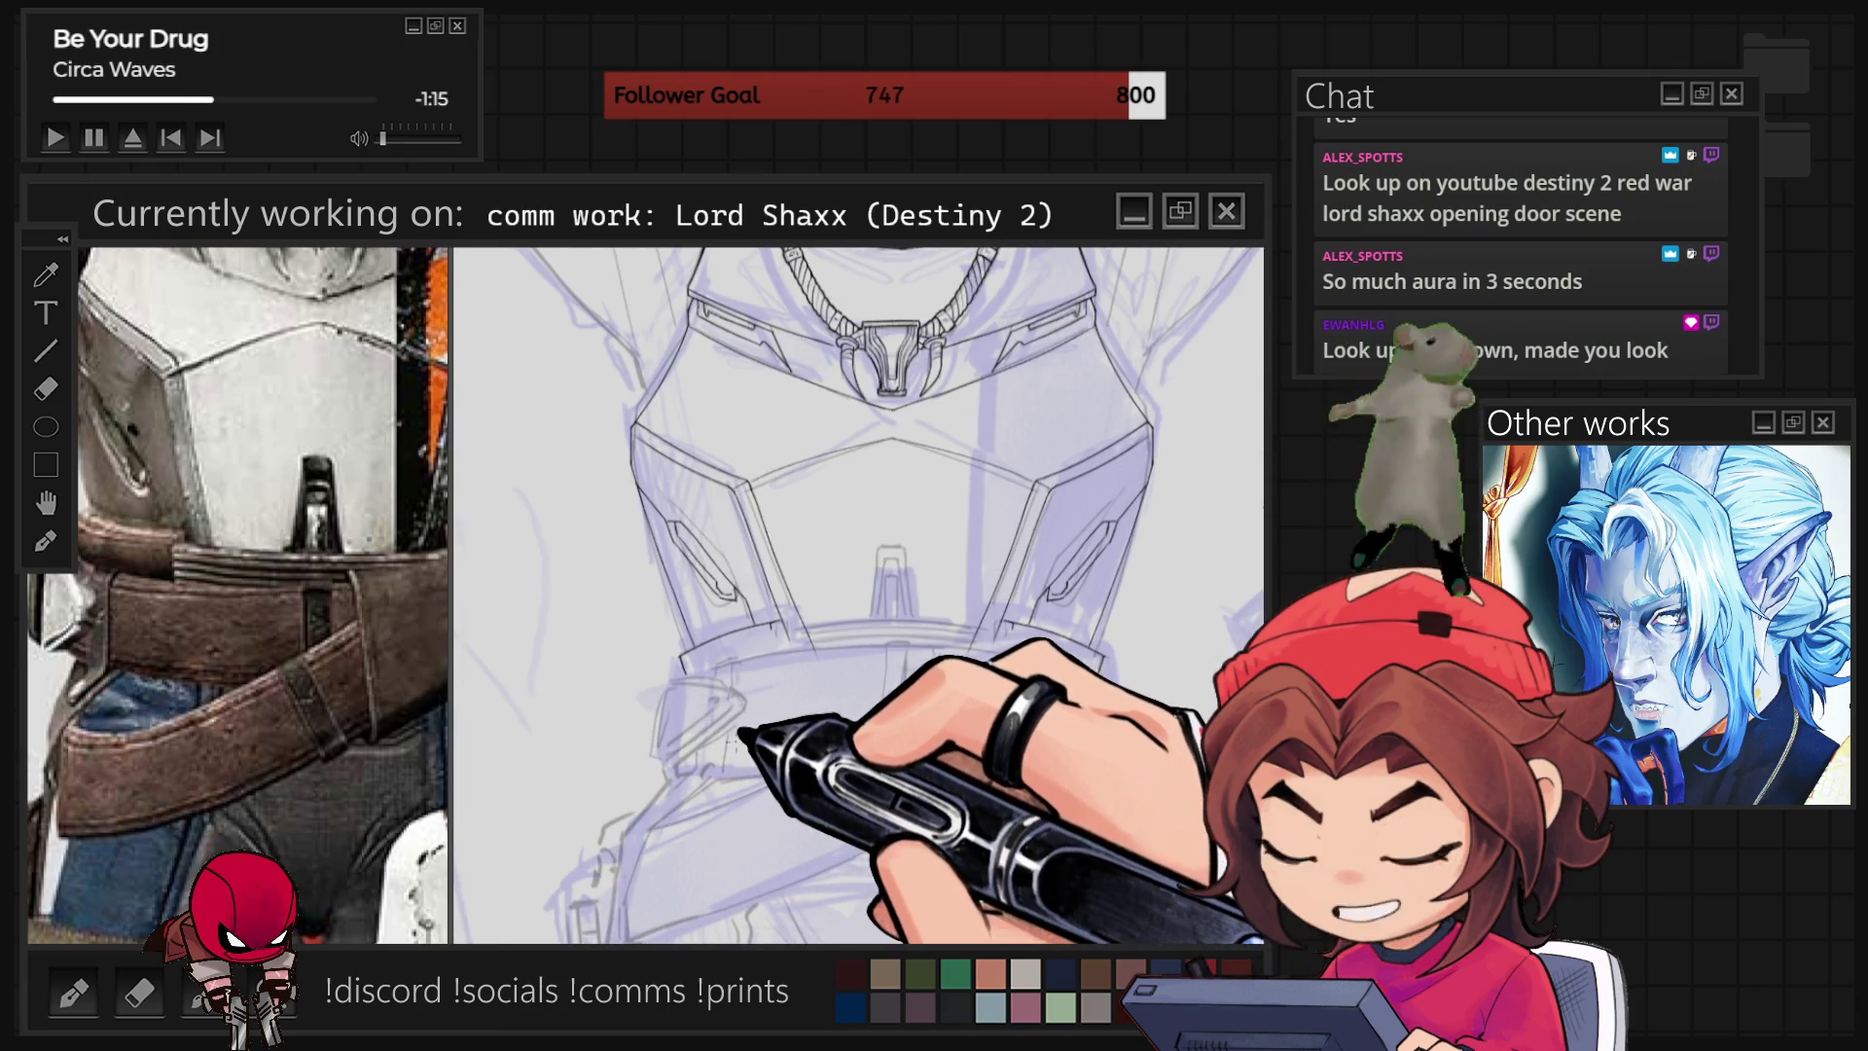
{"action": "key", "text": "ctrl+plus"}
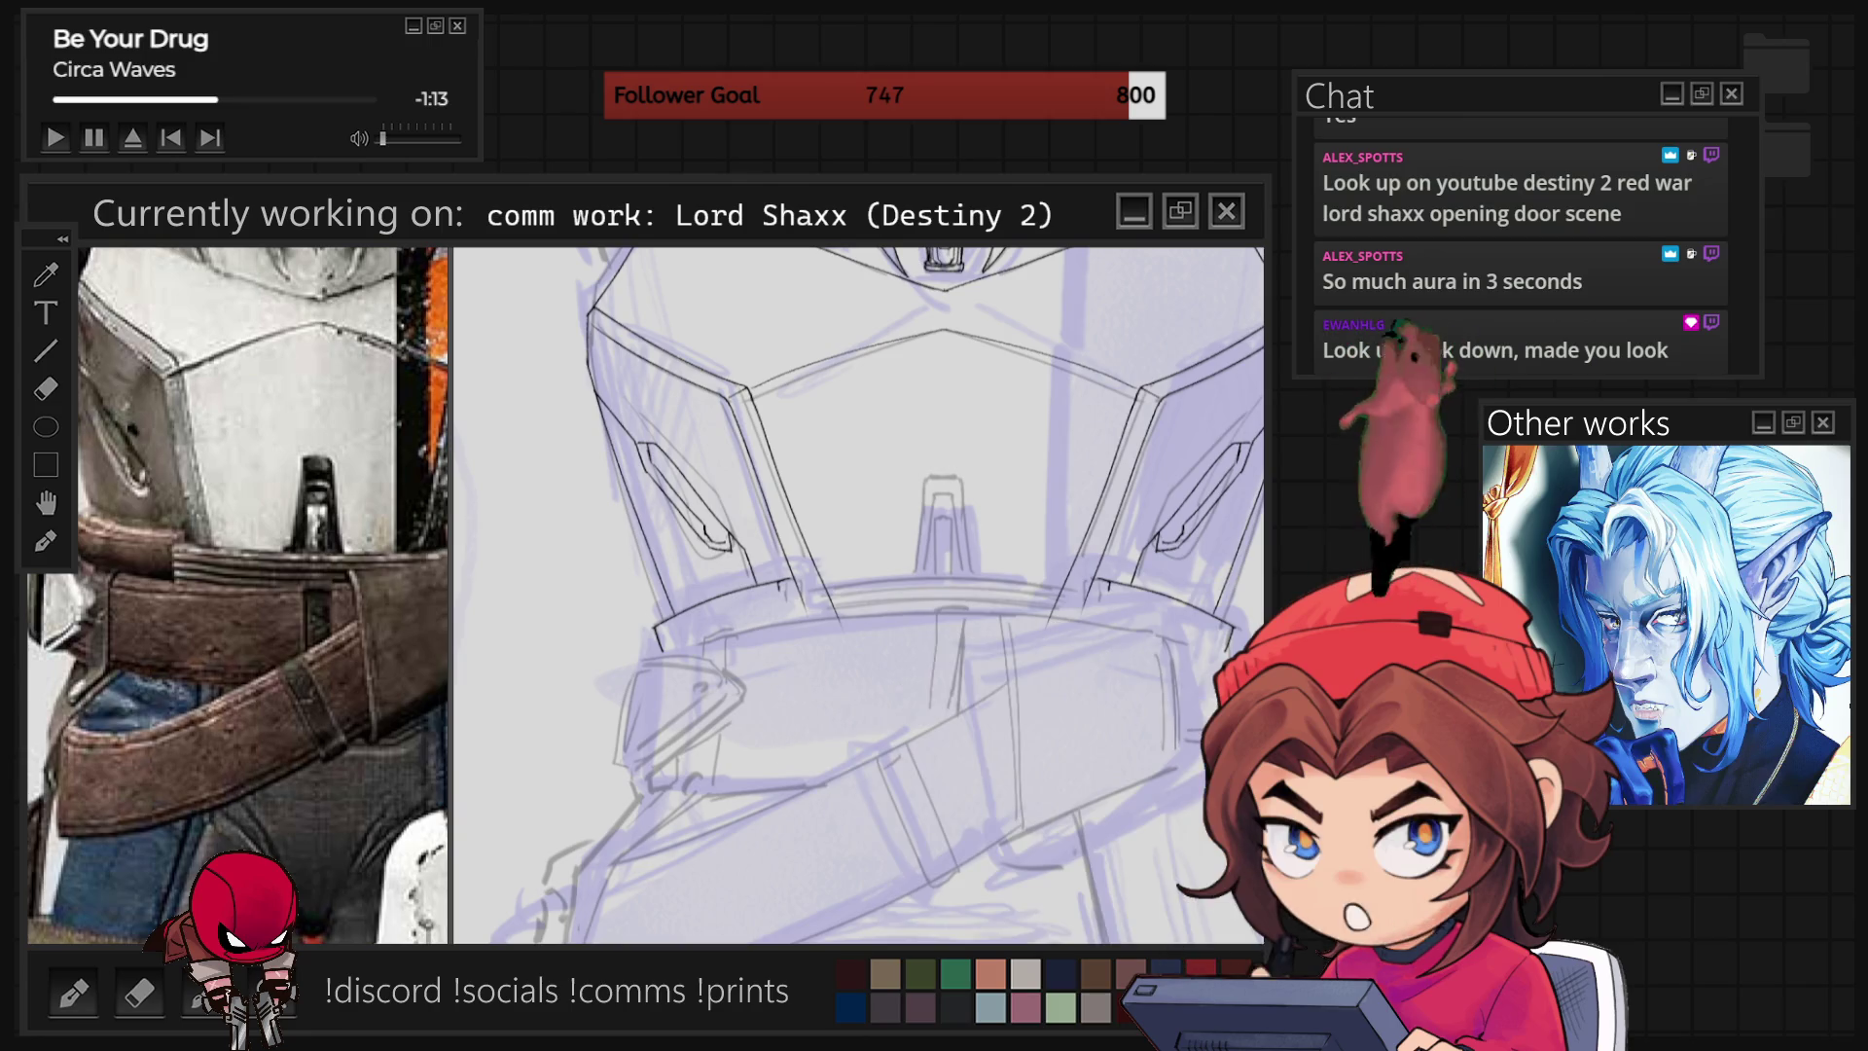
{"action": "key", "text": "ctrl+plus"}
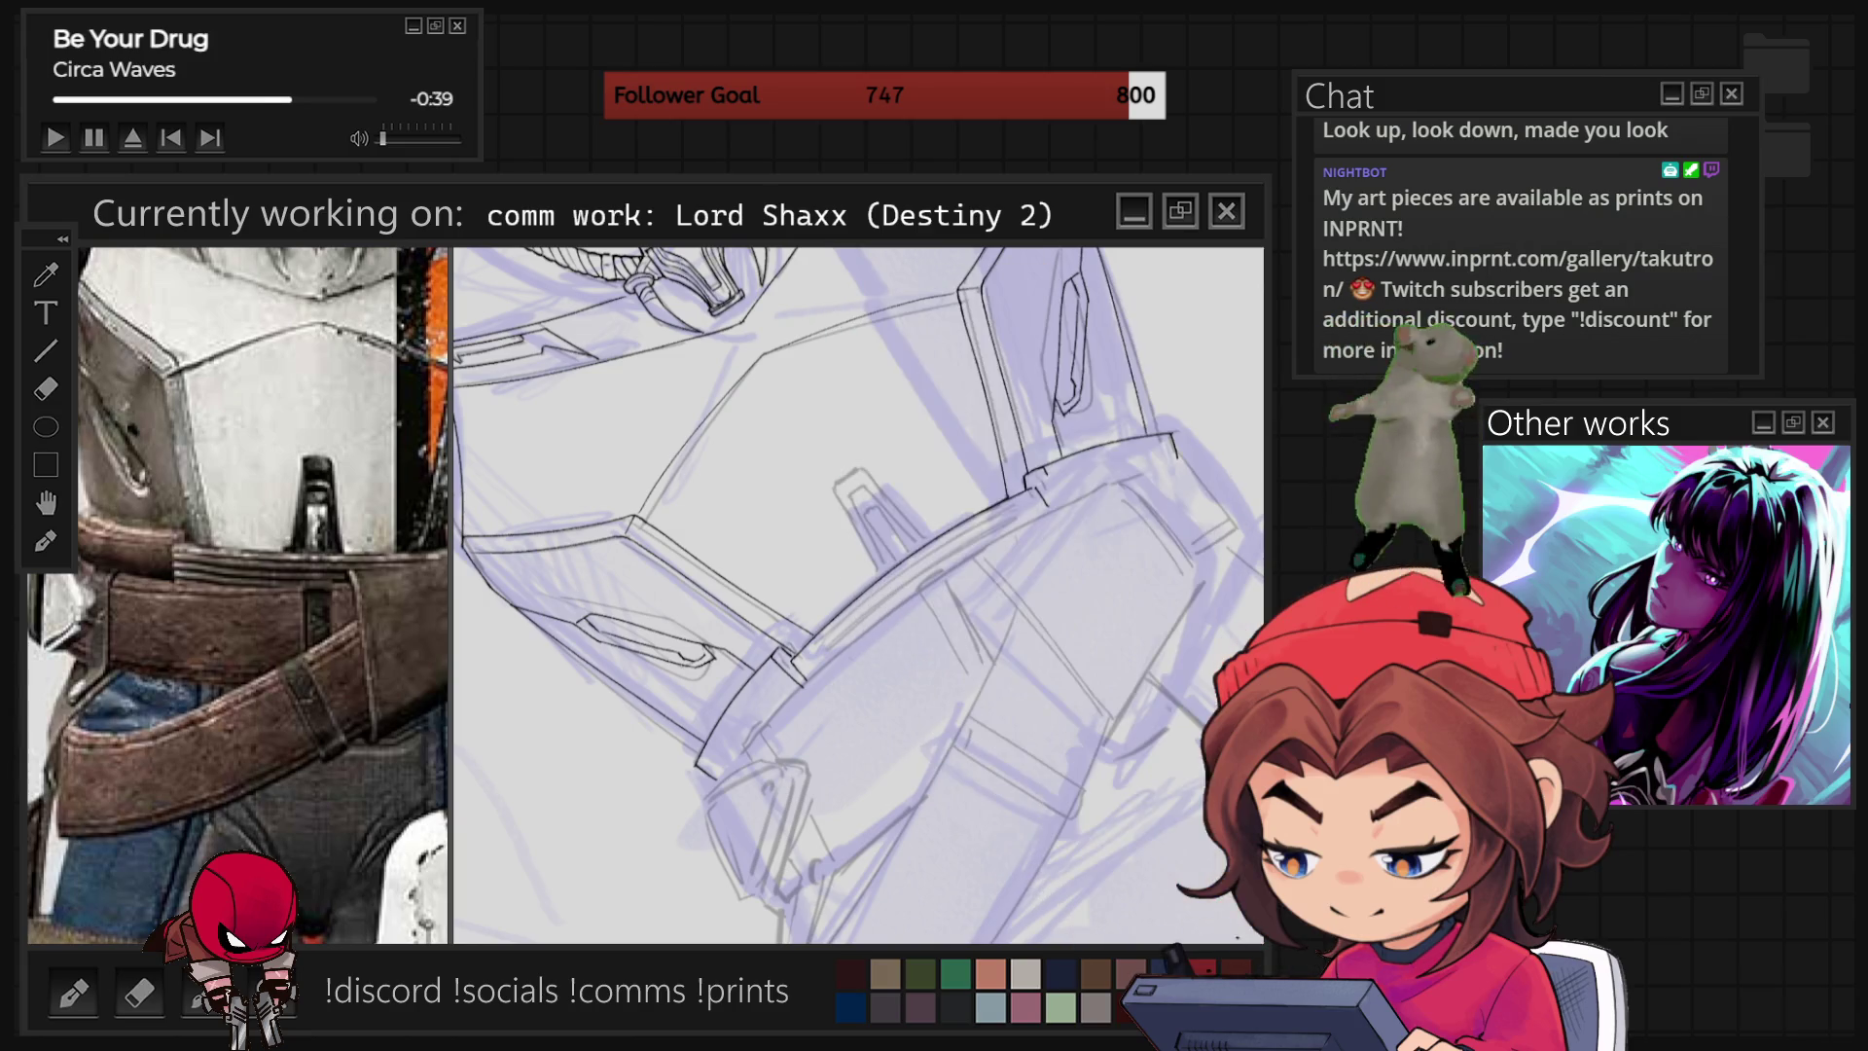
Ink dark lines over the waist armour and its tower-shaped piece, rotating and re-levelling the canvas.
{"action": "left_click_drag", "start_coordinate": [1211, 504], "coordinate": [1196, 572]}
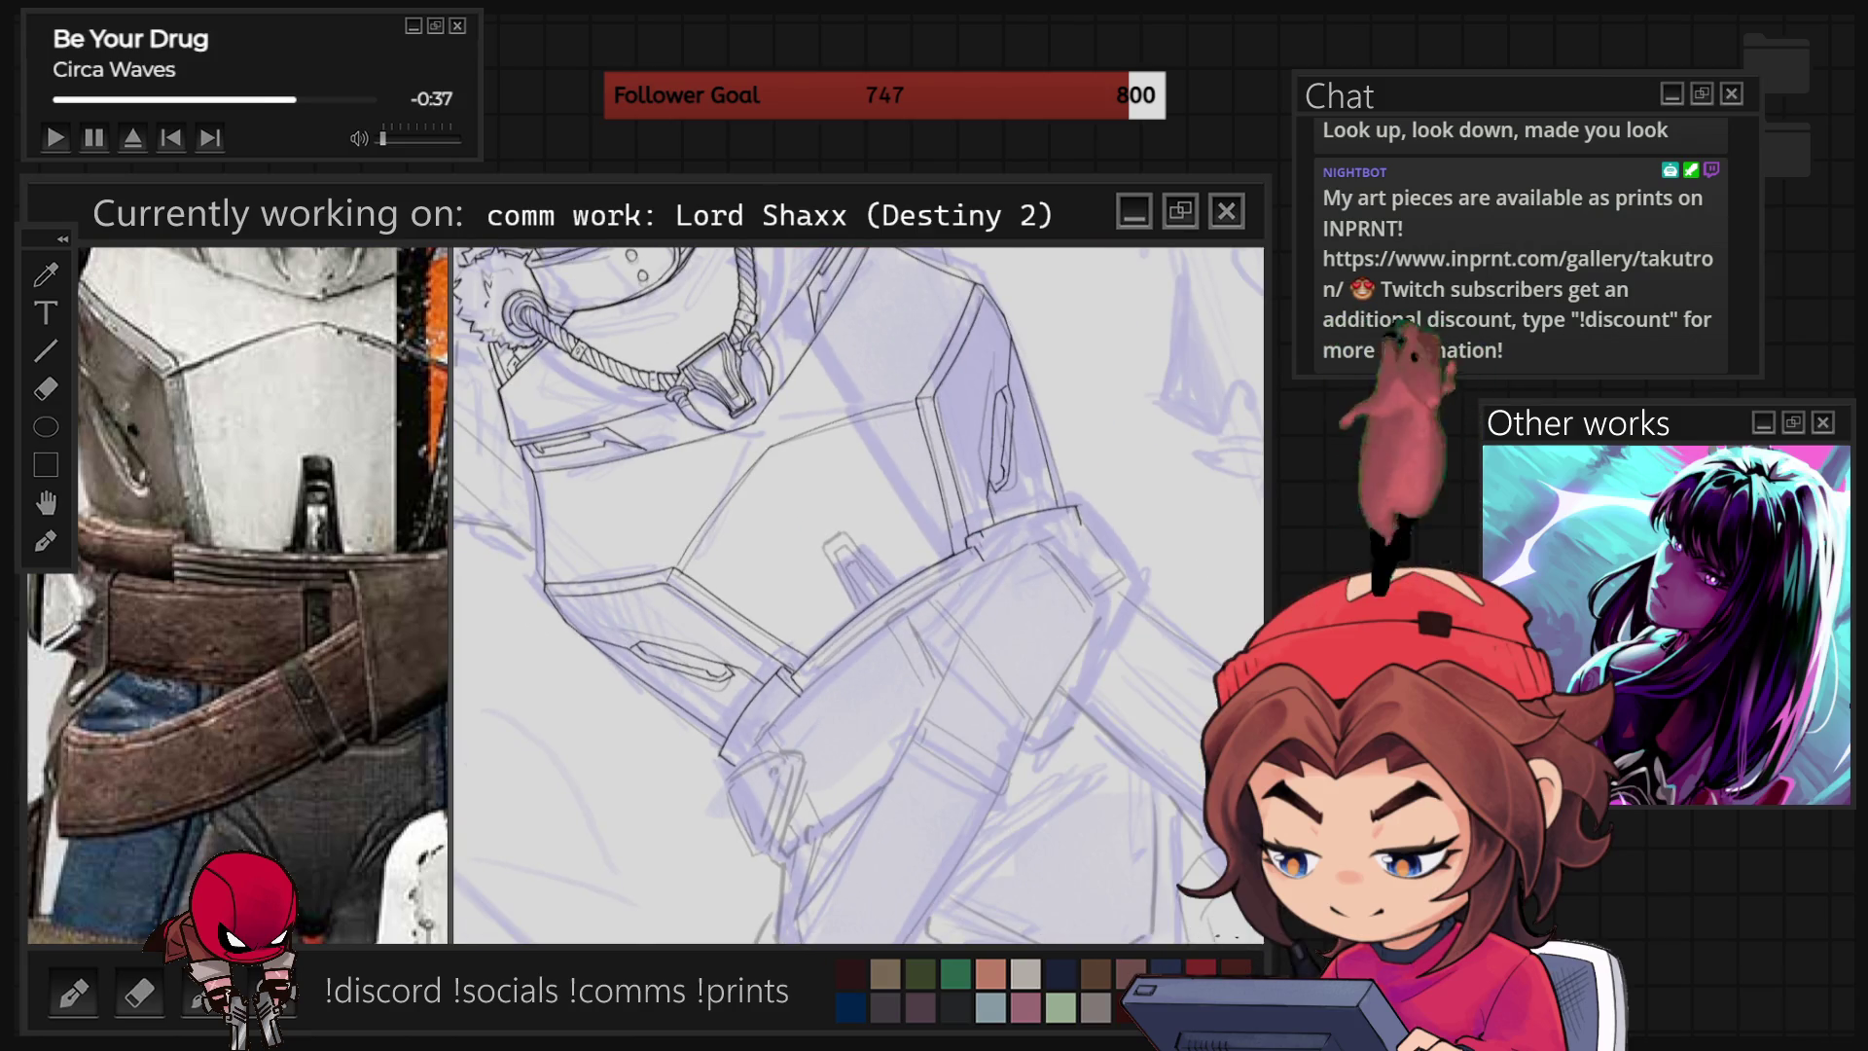
{"action": "key", "text": "5"}
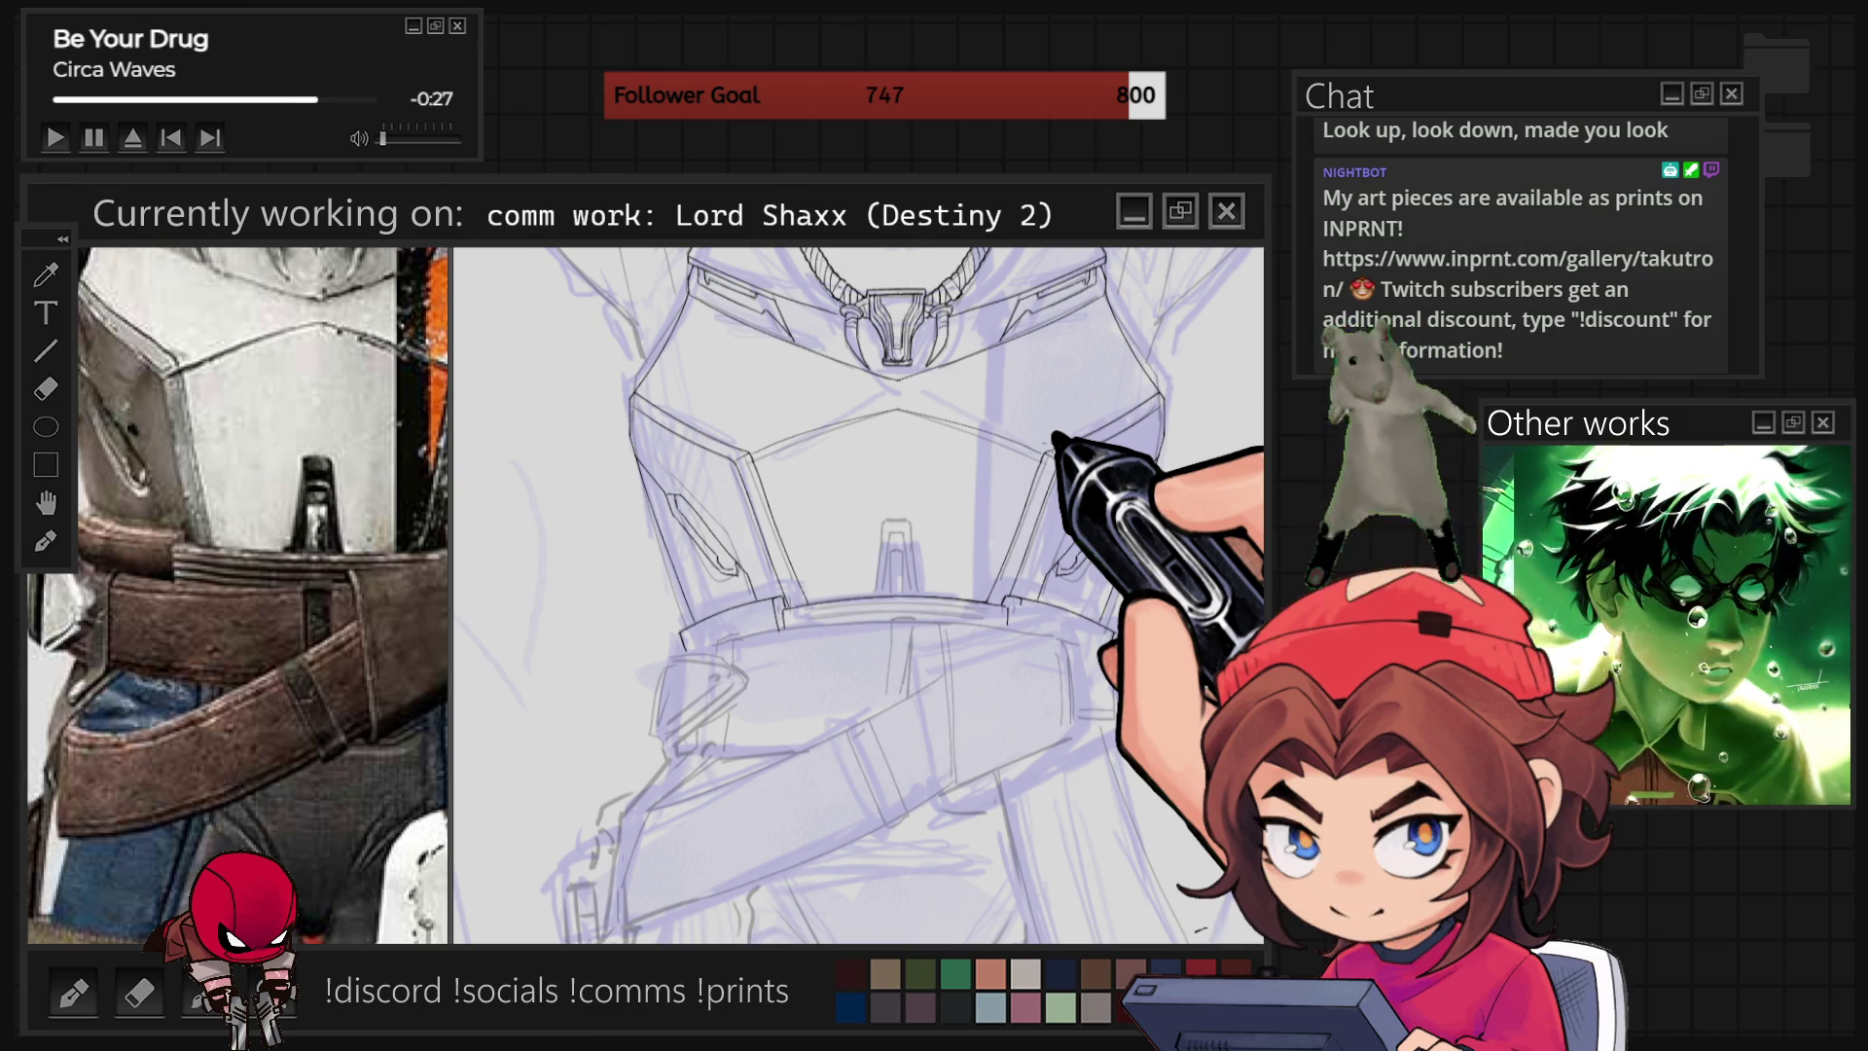
{"action": "scroll", "coordinate": [852, 541], "scroll_direction": "up", "scroll_amount": 3}
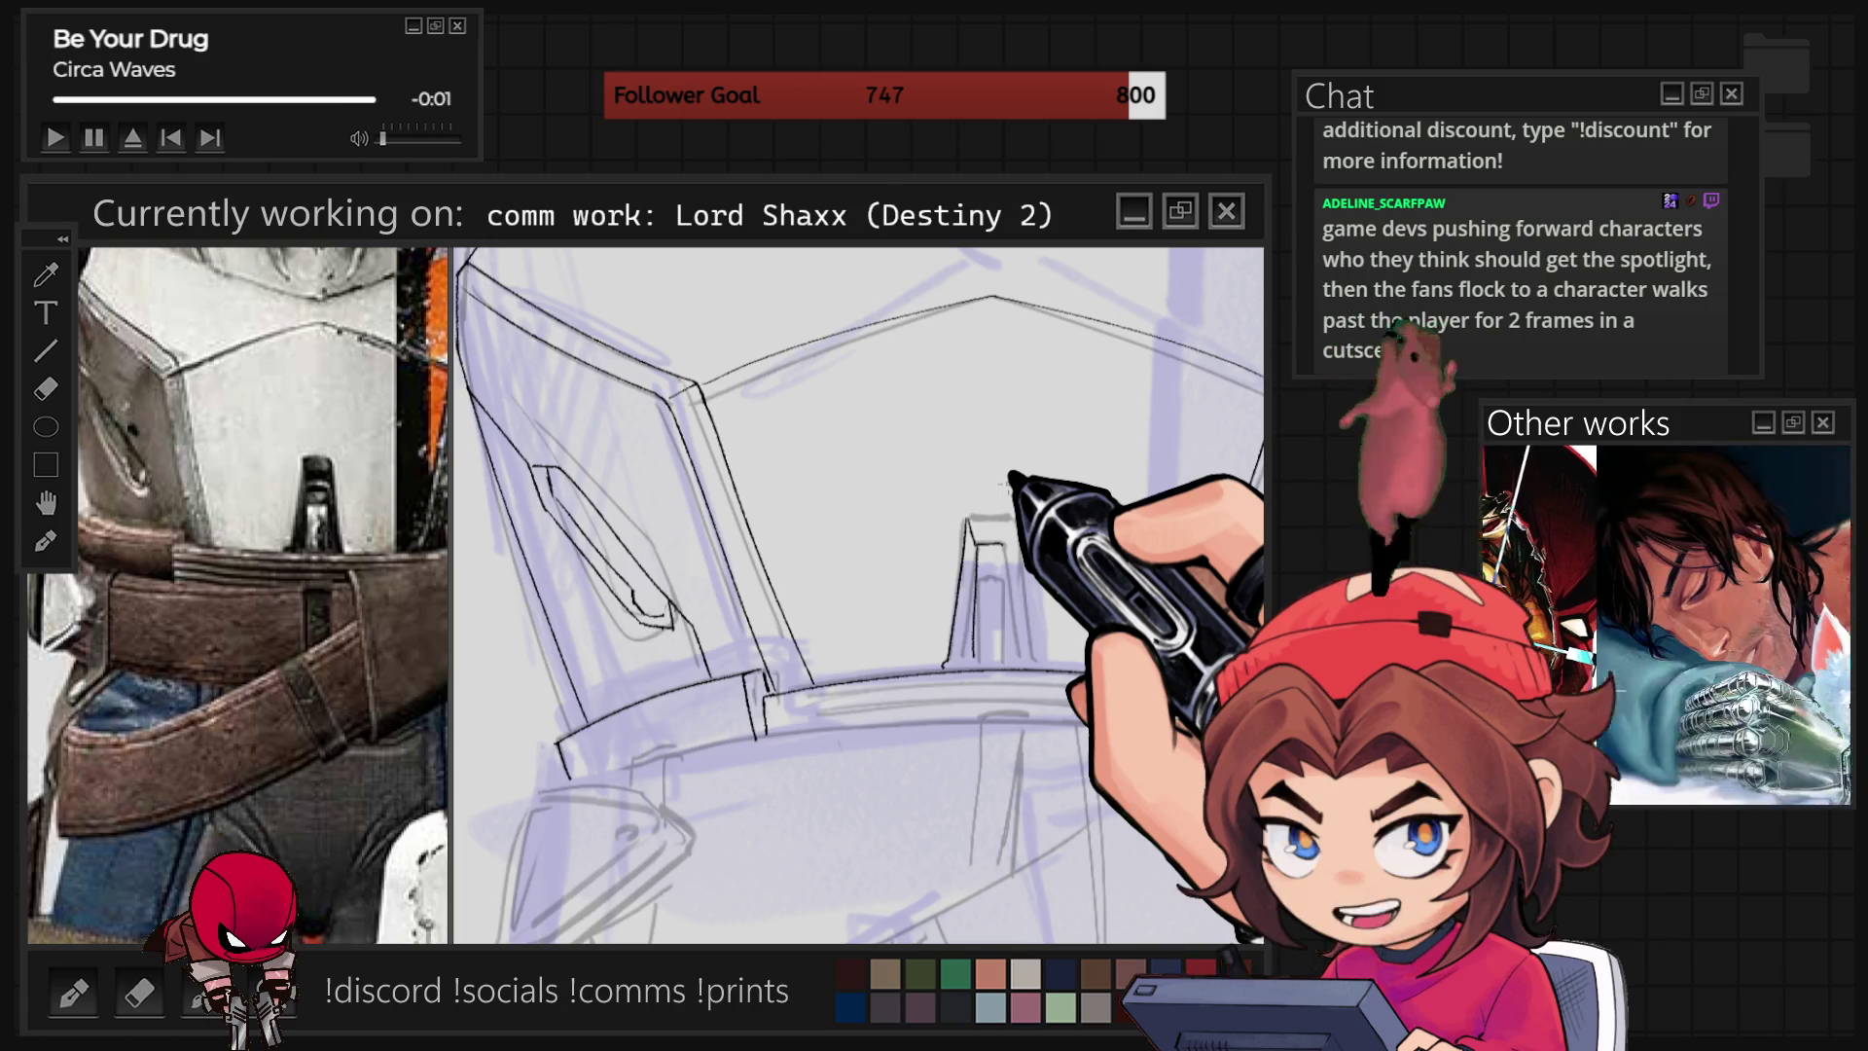
{"action": "left_click_drag", "start_coordinate": [1001, 522], "coordinate": [895, 472]}
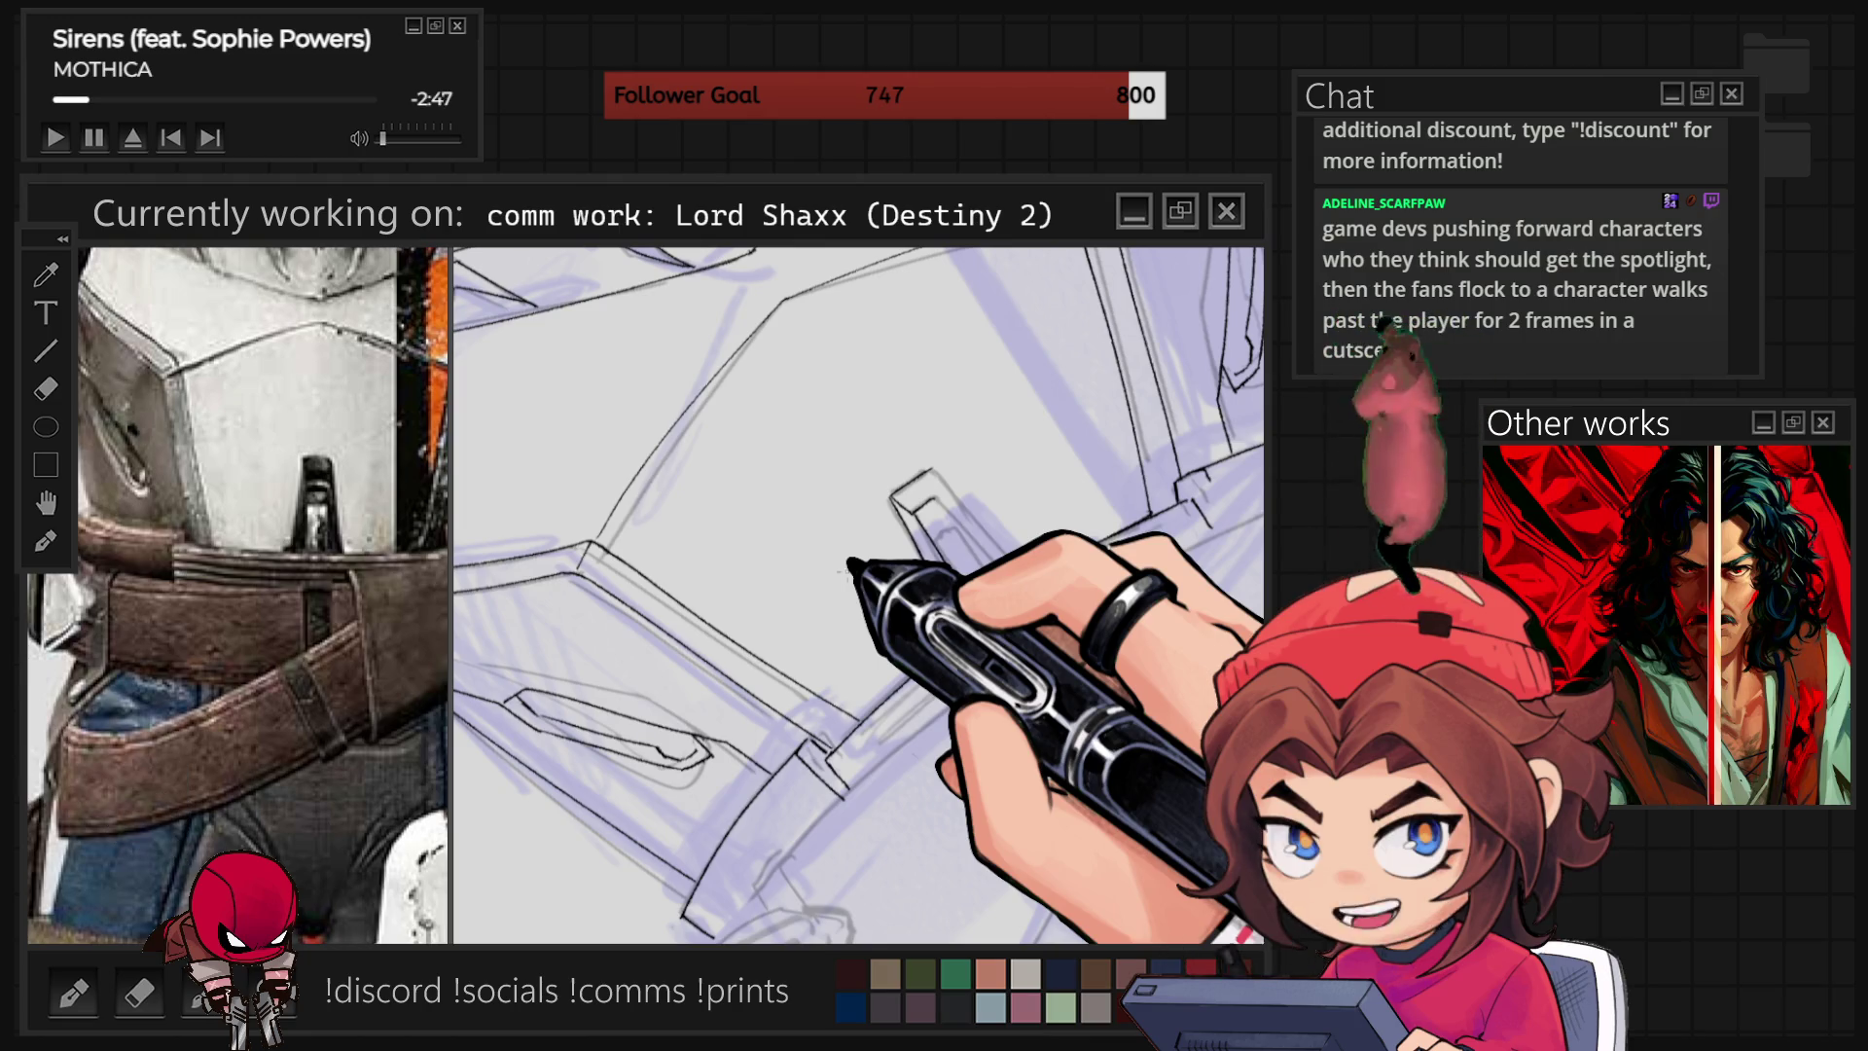
{"action": "key", "text": "5"}
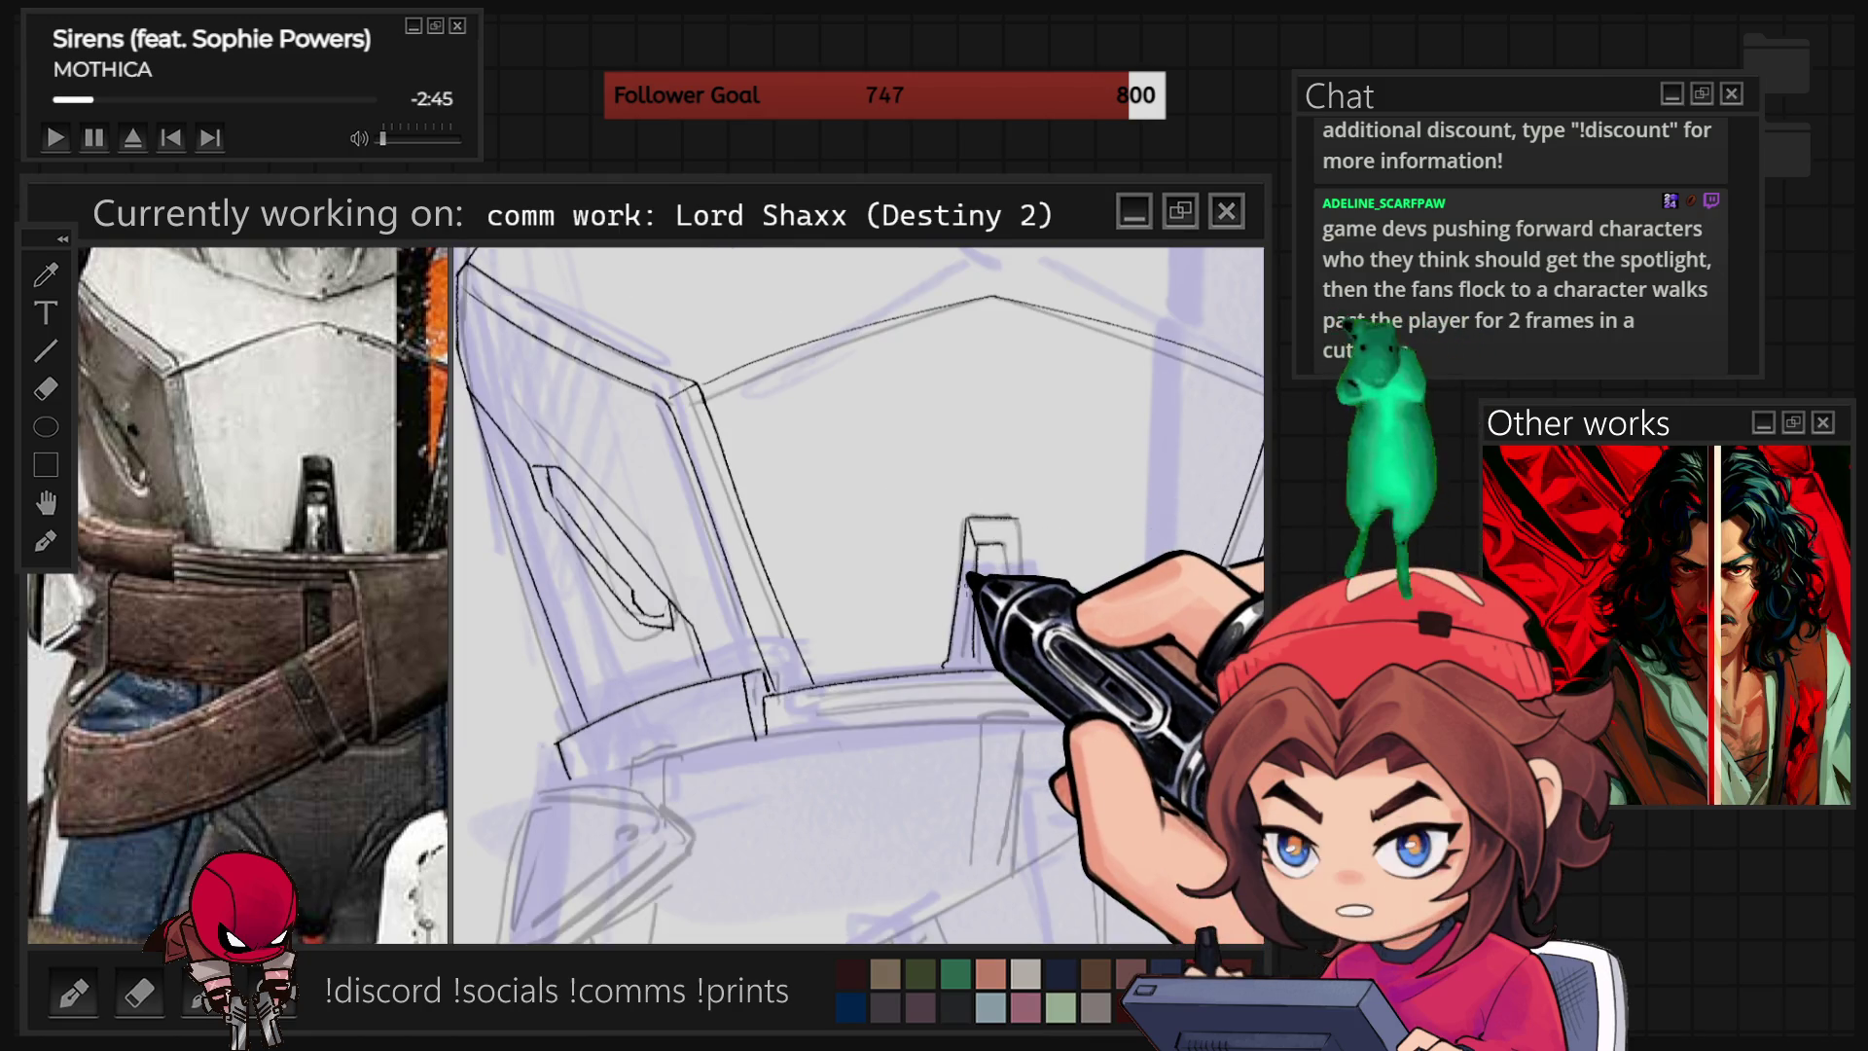
{"action": "scroll", "coordinate": [970, 579], "scroll_direction": "up", "scroll_amount": 2}
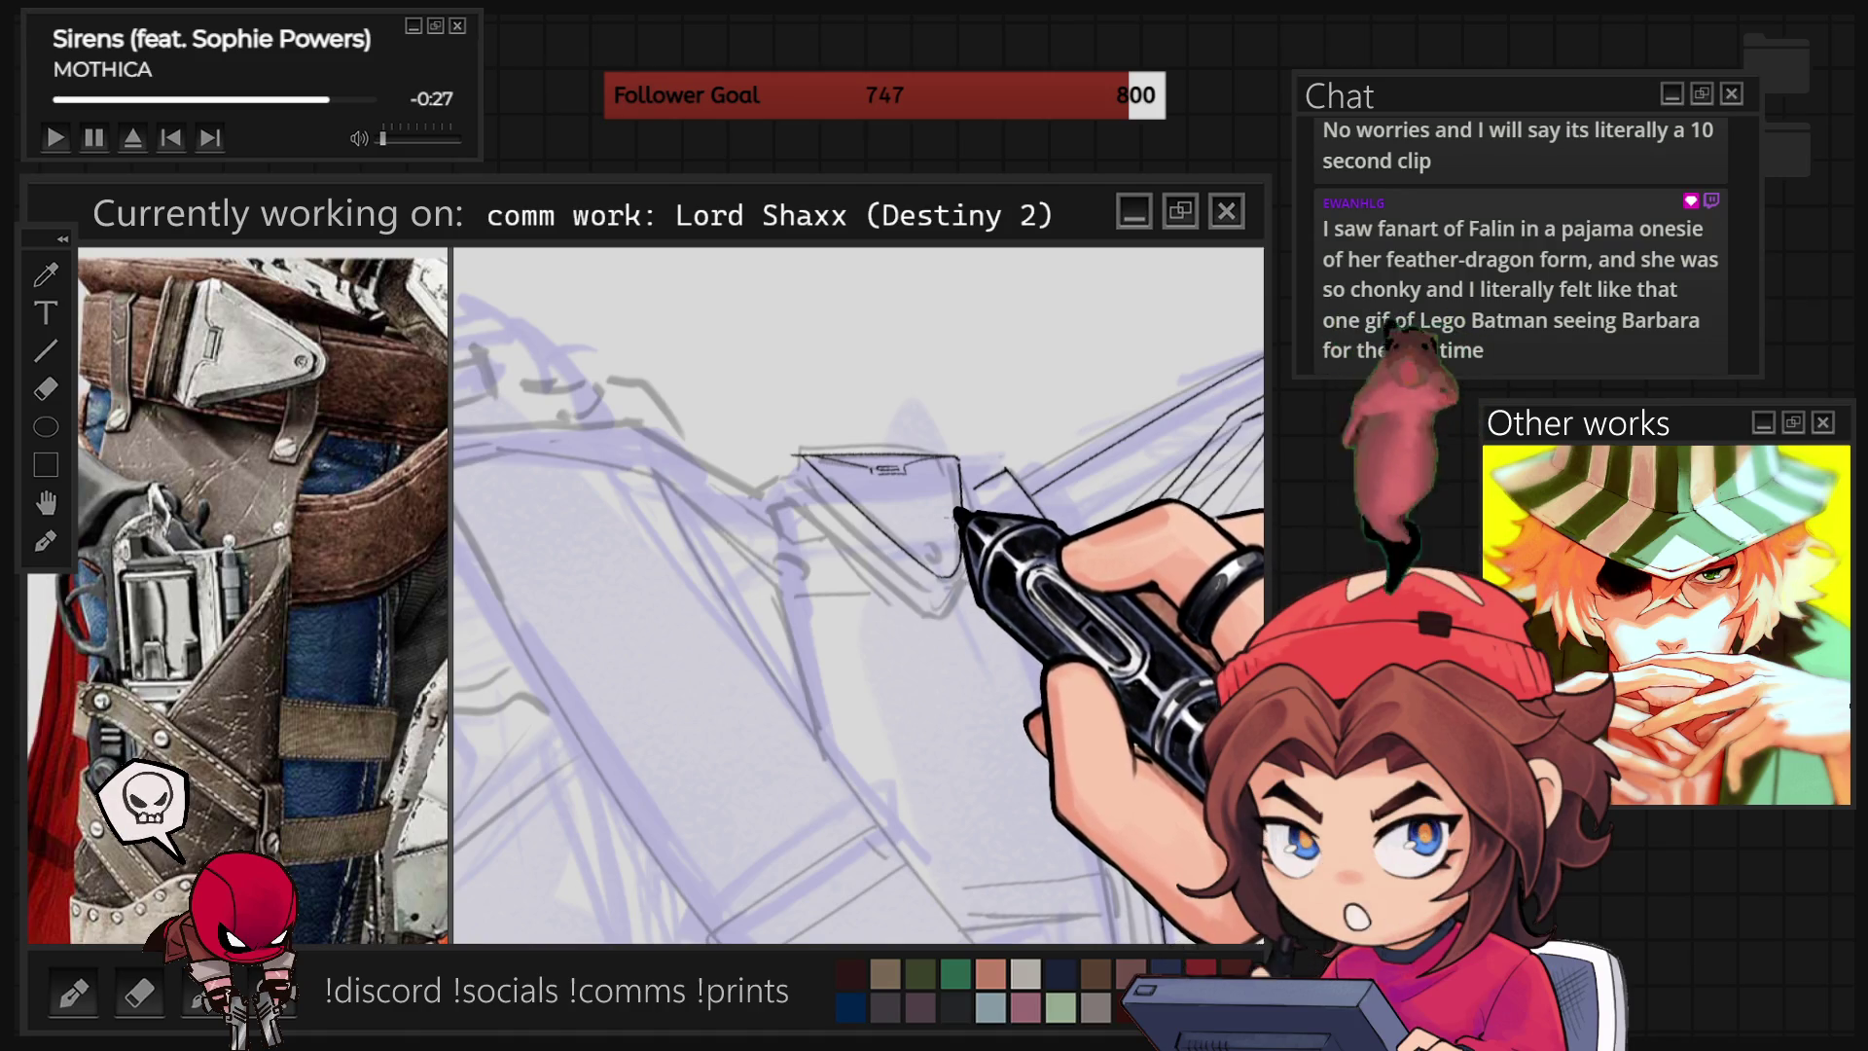
Ink a dark line along the edge of the sketched triangular bracket.
{"action": "mouse_move", "coordinate": [827, 443]}
{"action": "left_mouse_down"}
{"action": "mouse_move", "coordinate": [822, 492]}
{"action": "mouse_move", "coordinate": [954, 579]}
{"action": "left_mouse_up"}
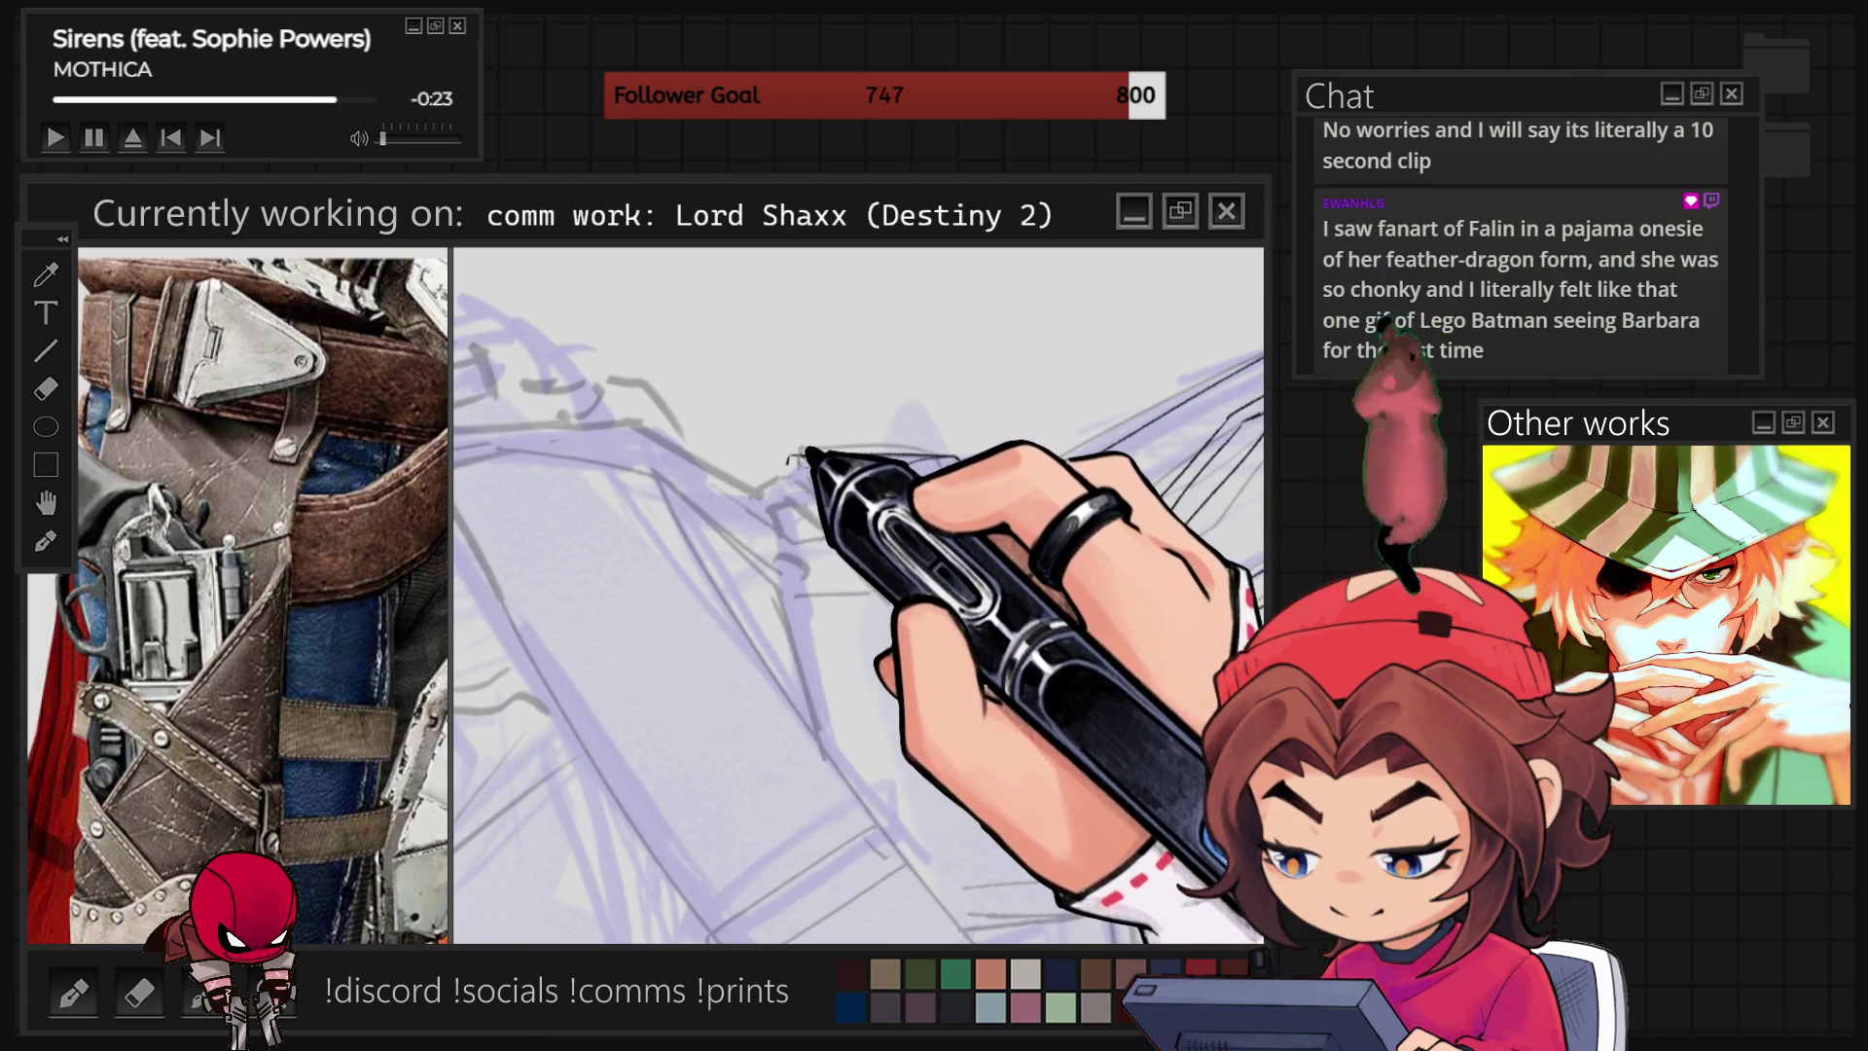
Close the bracket with a doubled outline, then turn the canvas upright and zoom out slightly.
{"action": "key", "text": "ctrl+0"}
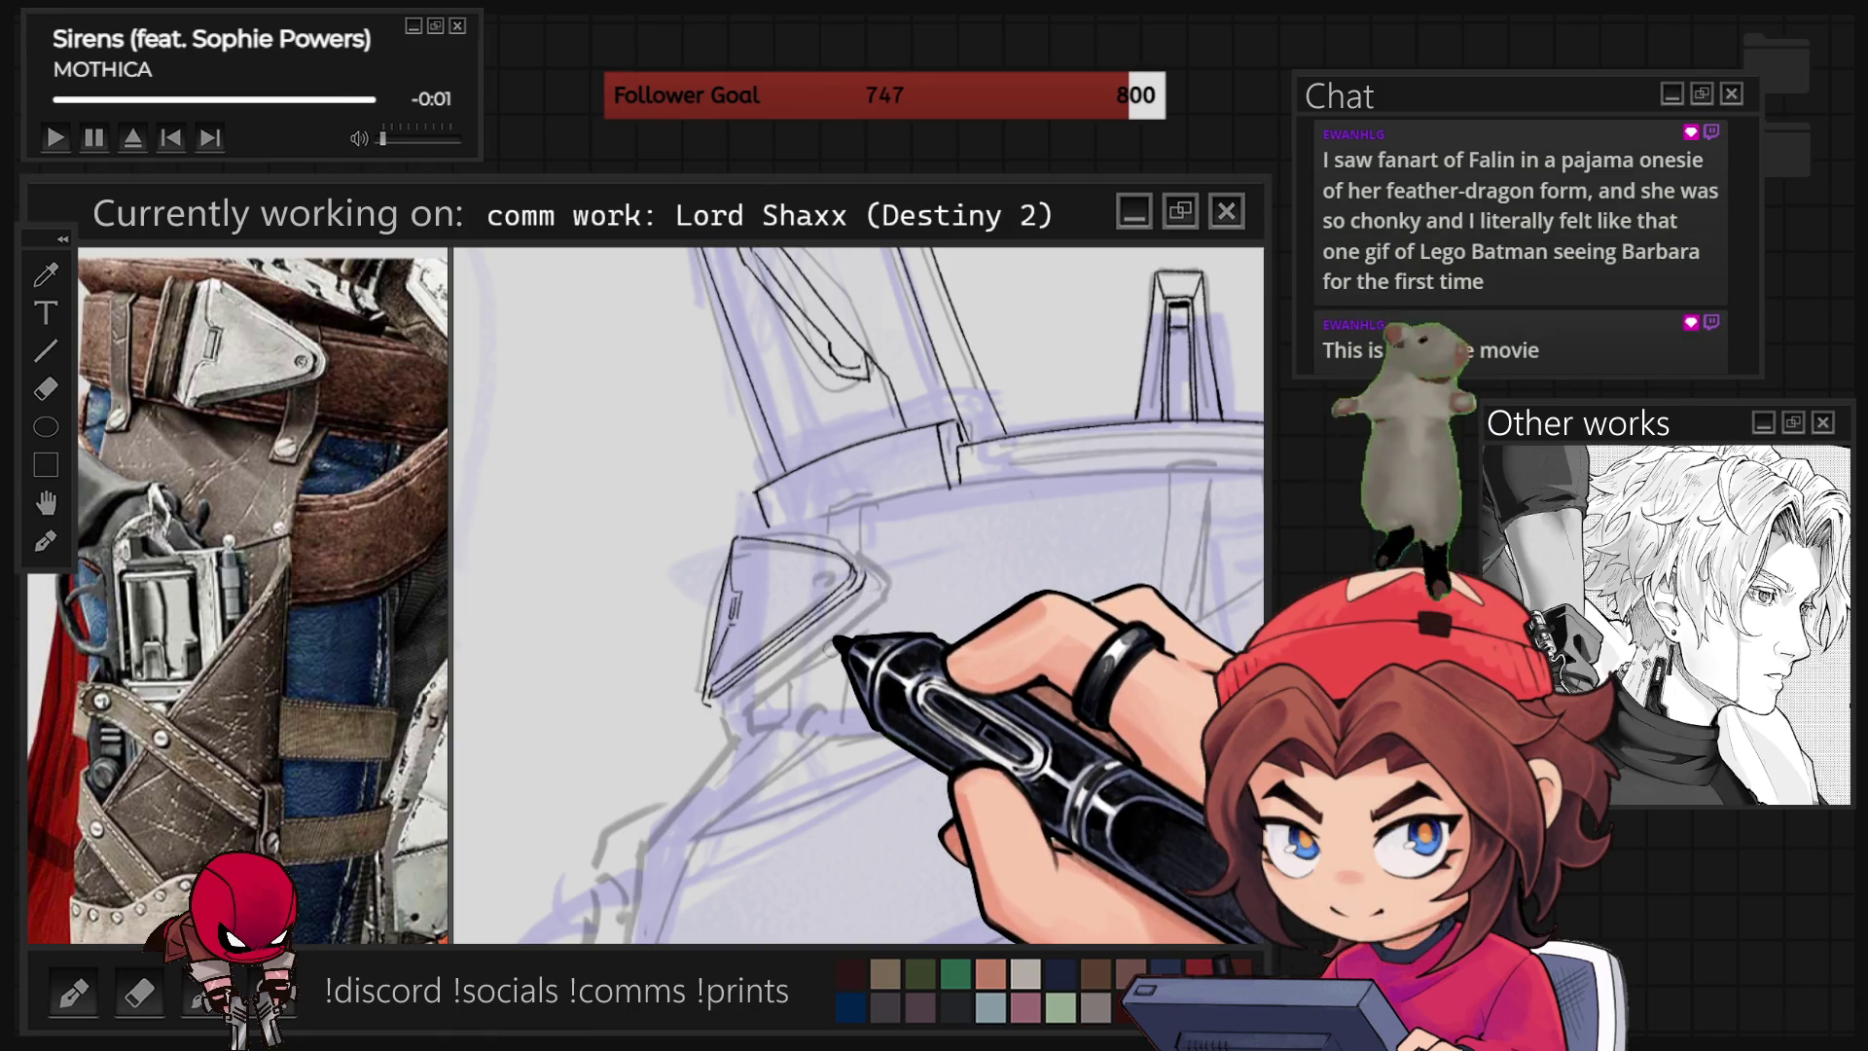
{"action": "scroll", "coordinate": [957, 617], "scroll_direction": "down", "scroll_amount": 2}
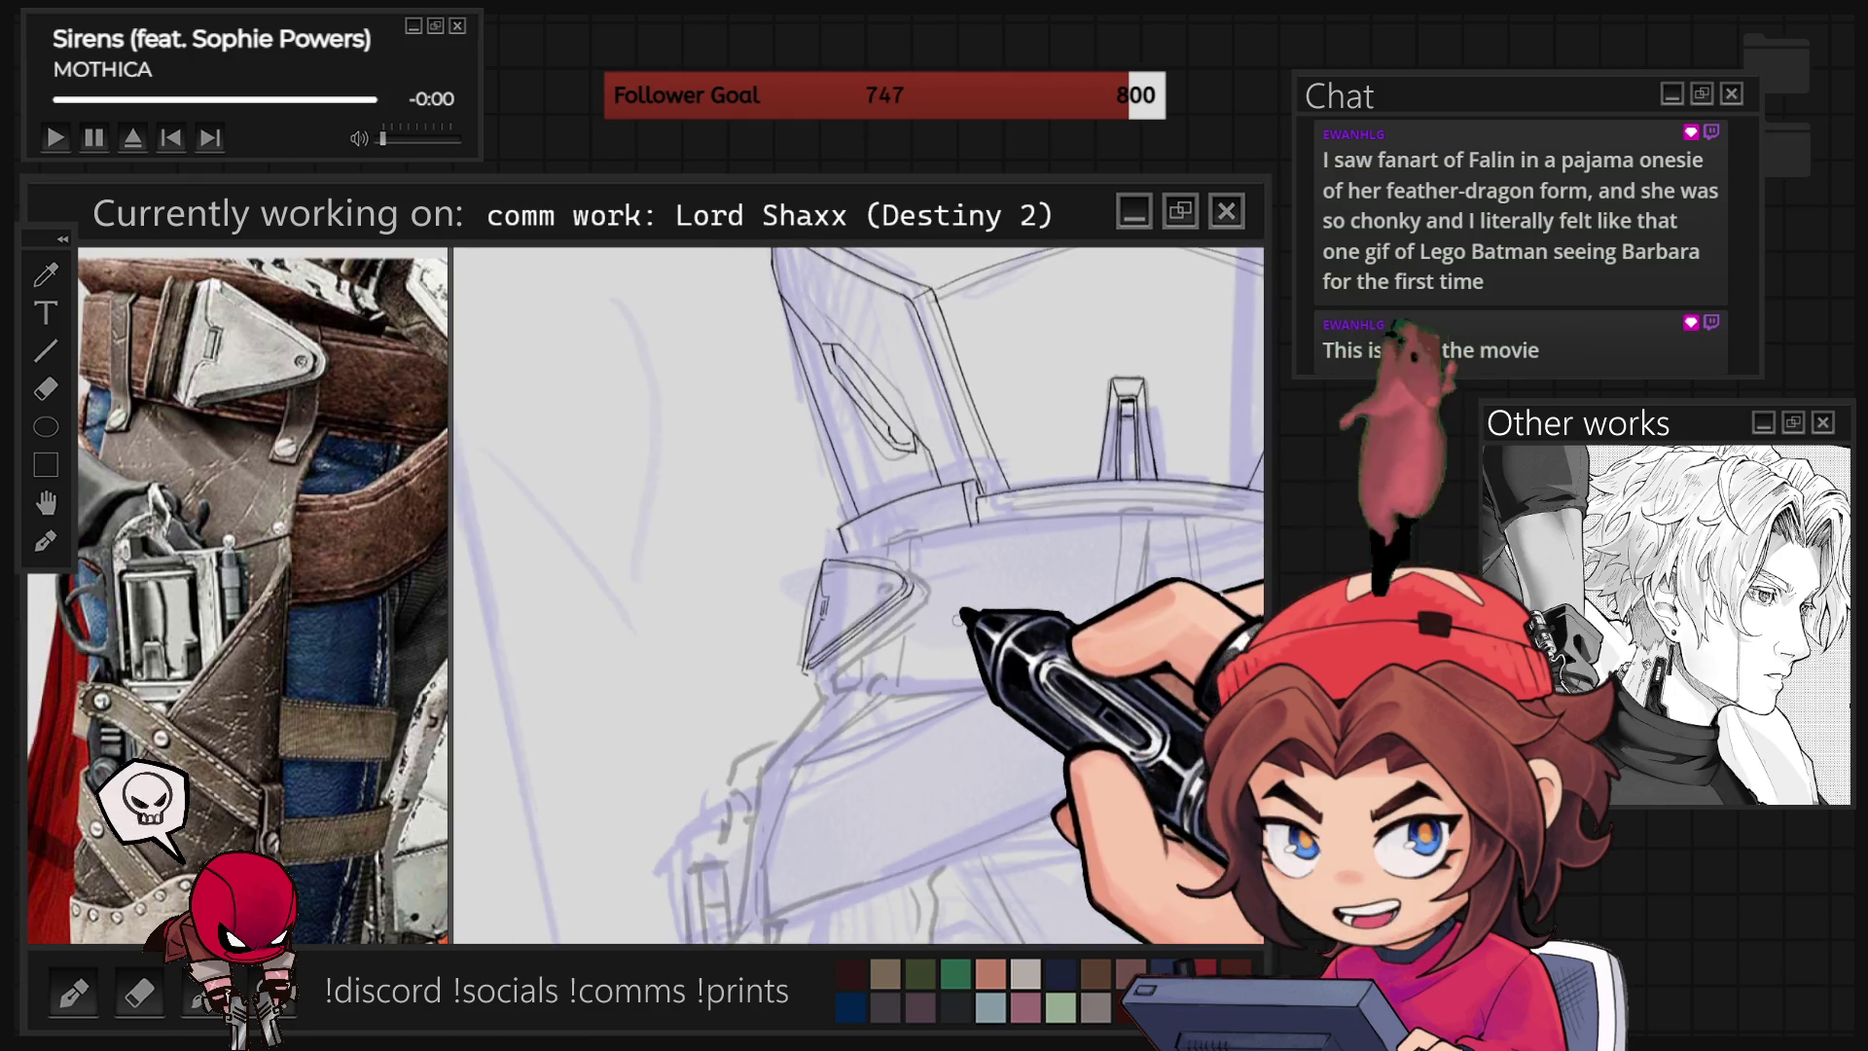
Zoom out until the full inked torso is visible against the purple sketch.
{"action": "scroll", "coordinate": [958, 618], "scroll_direction": "down", "scroll_amount": 3}
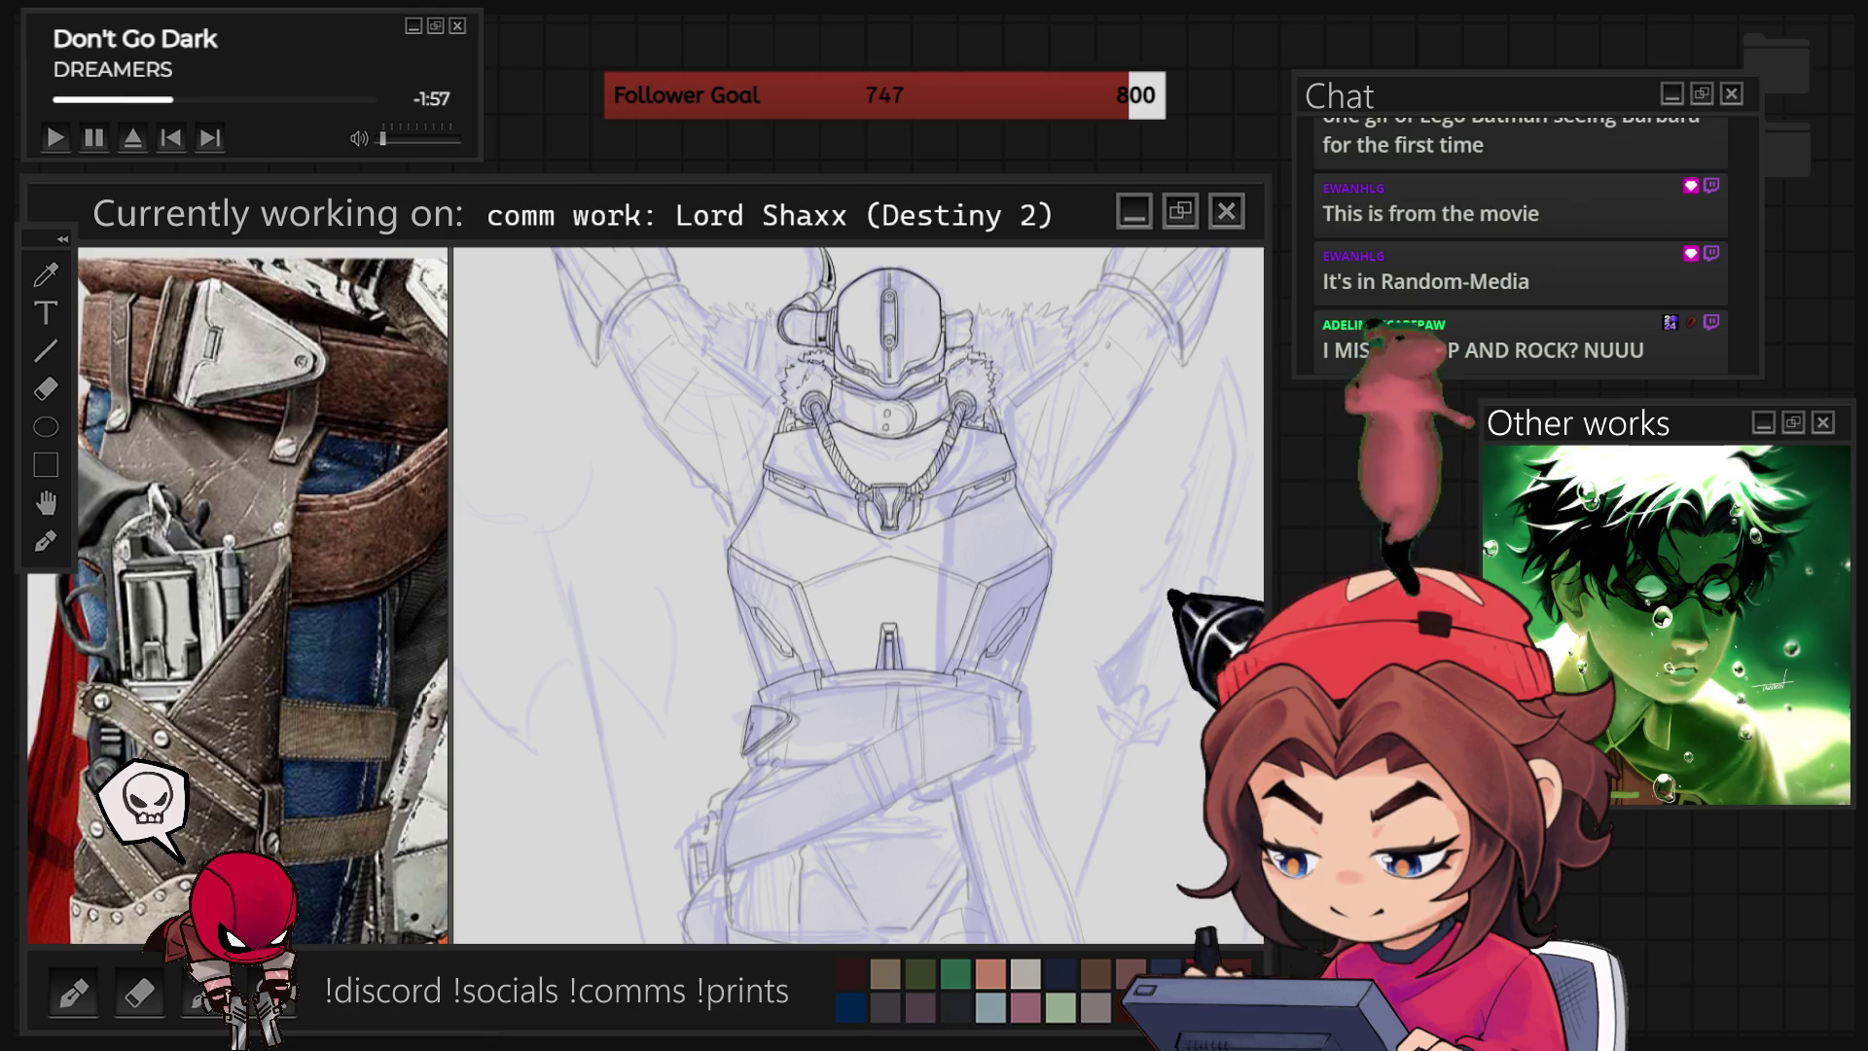
Zoom into the belt and ink the rivet circle and edge details of the bracket.
{"action": "scroll", "coordinate": [858, 593], "scroll_direction": "up", "scroll_amount": 4}
{"action": "scroll", "coordinate": [858, 594], "scroll_direction": "up", "scroll_amount": 3}
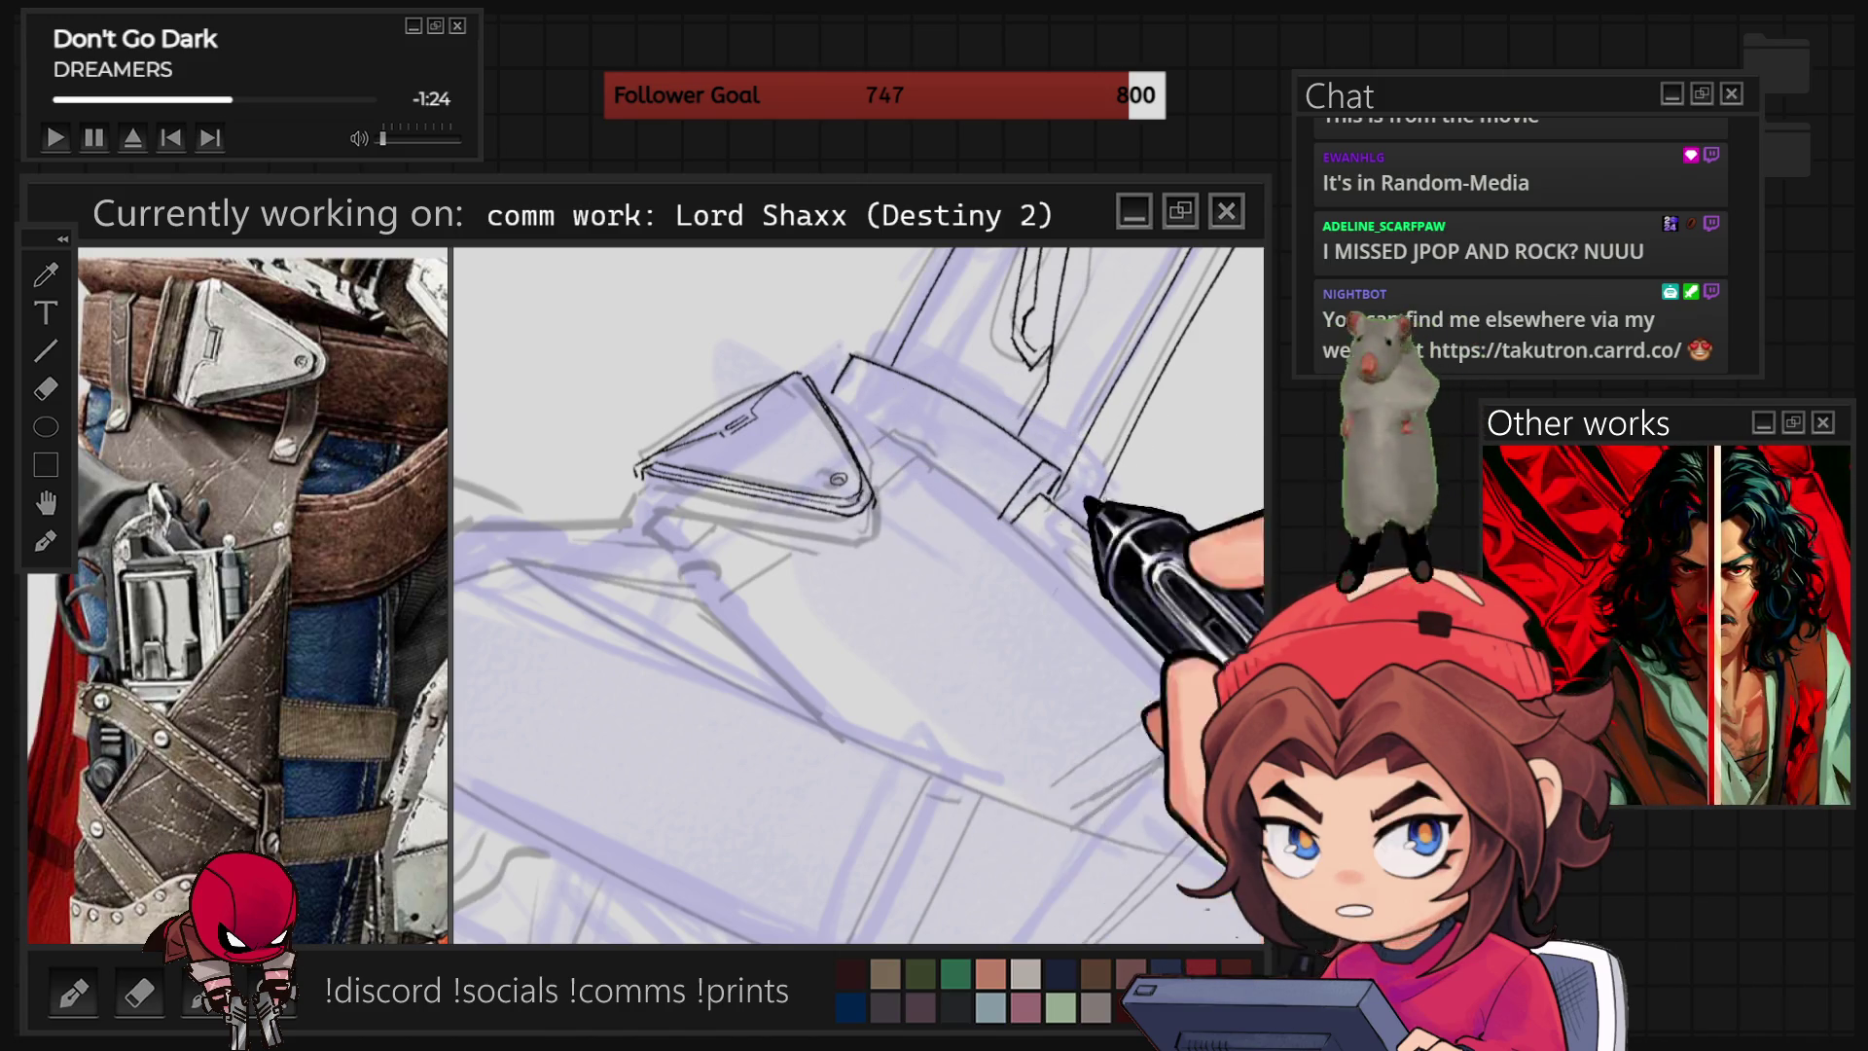
{"action": "left_click_drag", "start_coordinate": [856, 593], "coordinate": [817, 652]}
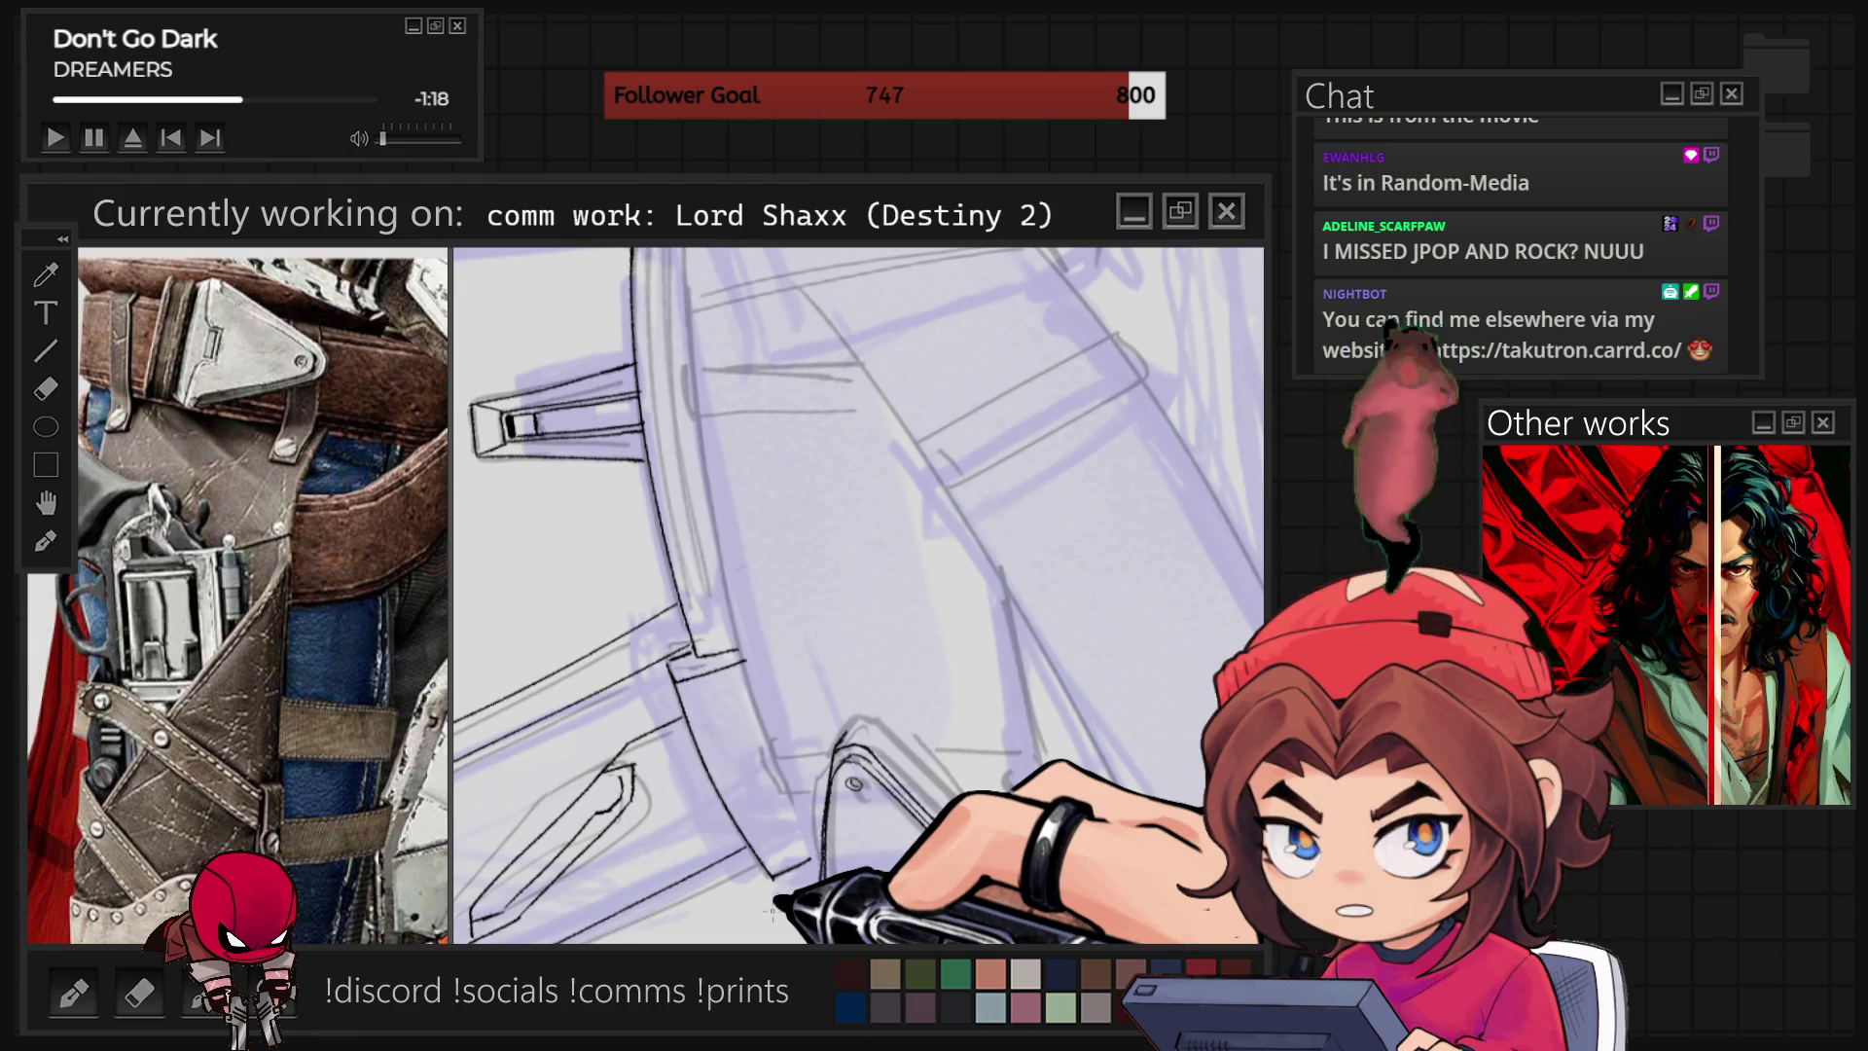
Ink the strap lines running down beside the bracket, flipping and quarter-turning the canvas to reach them.
{"action": "key", "text": "m"}
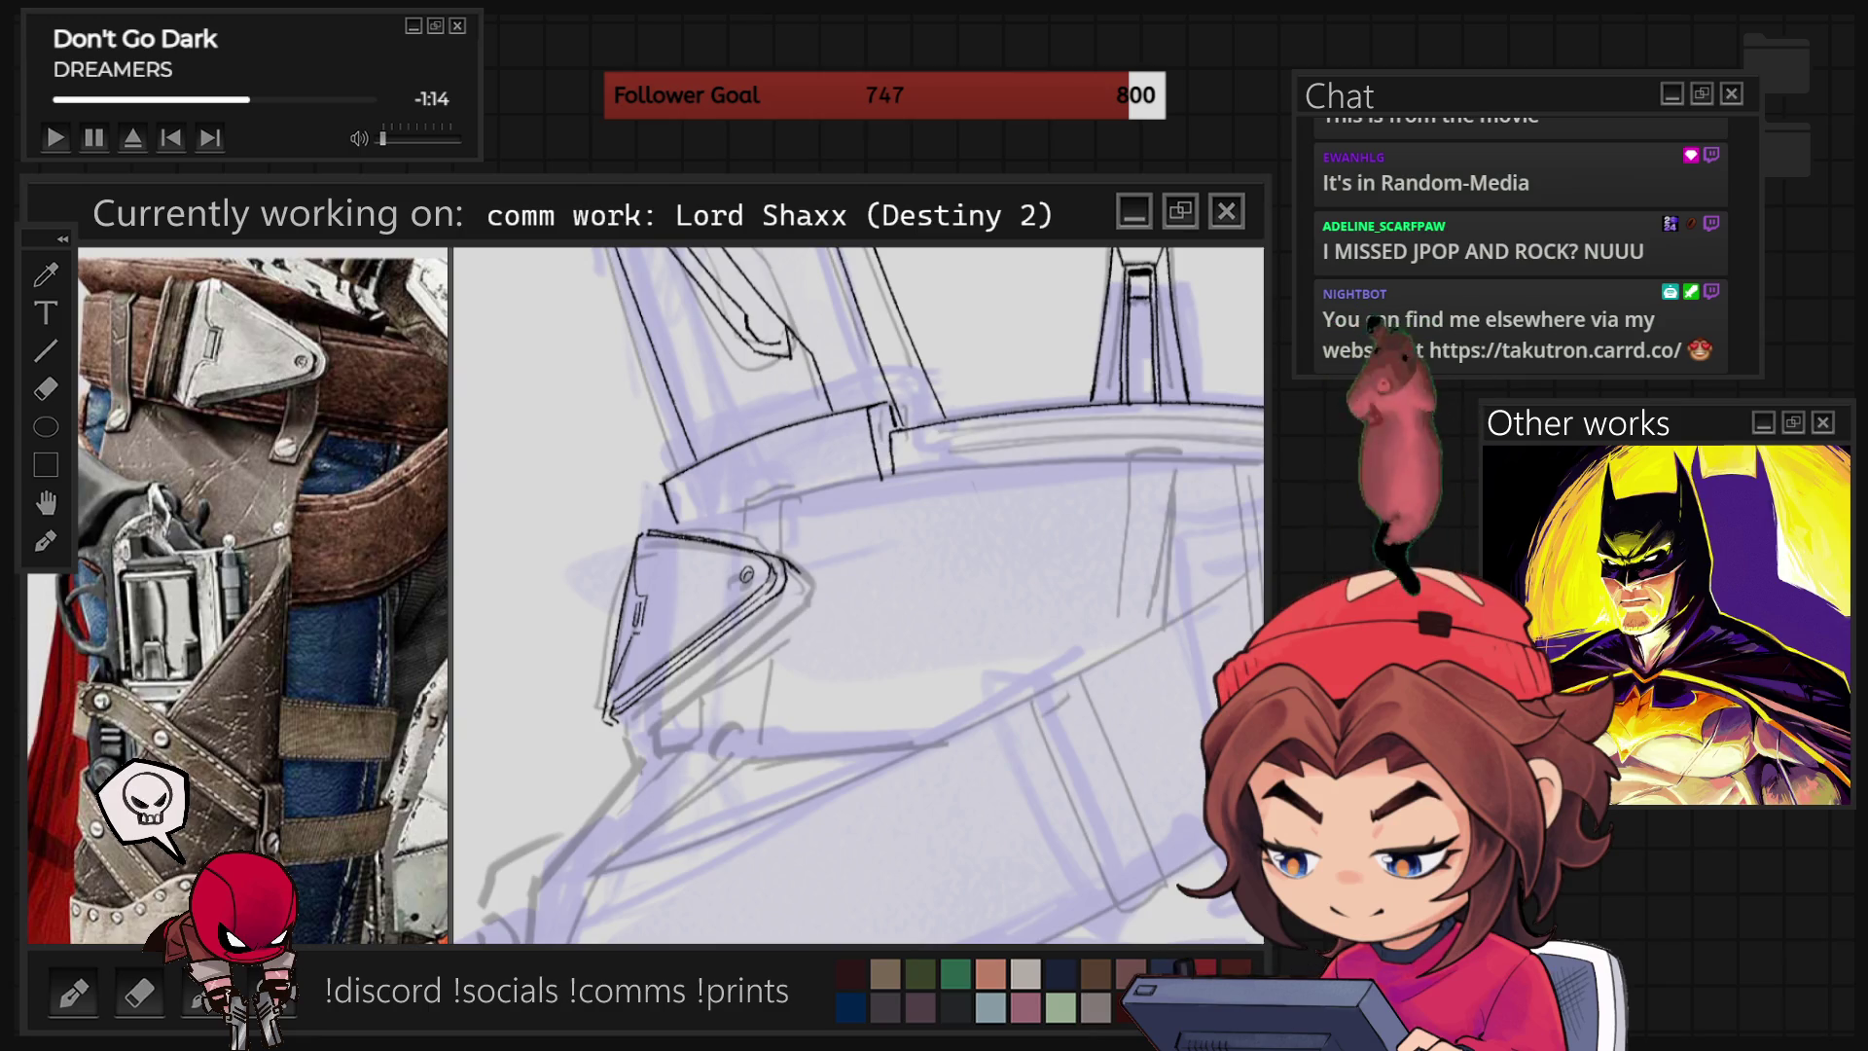
{"action": "key", "text": "6"}
{"action": "key", "text": "6"}
{"action": "key", "text": "6"}
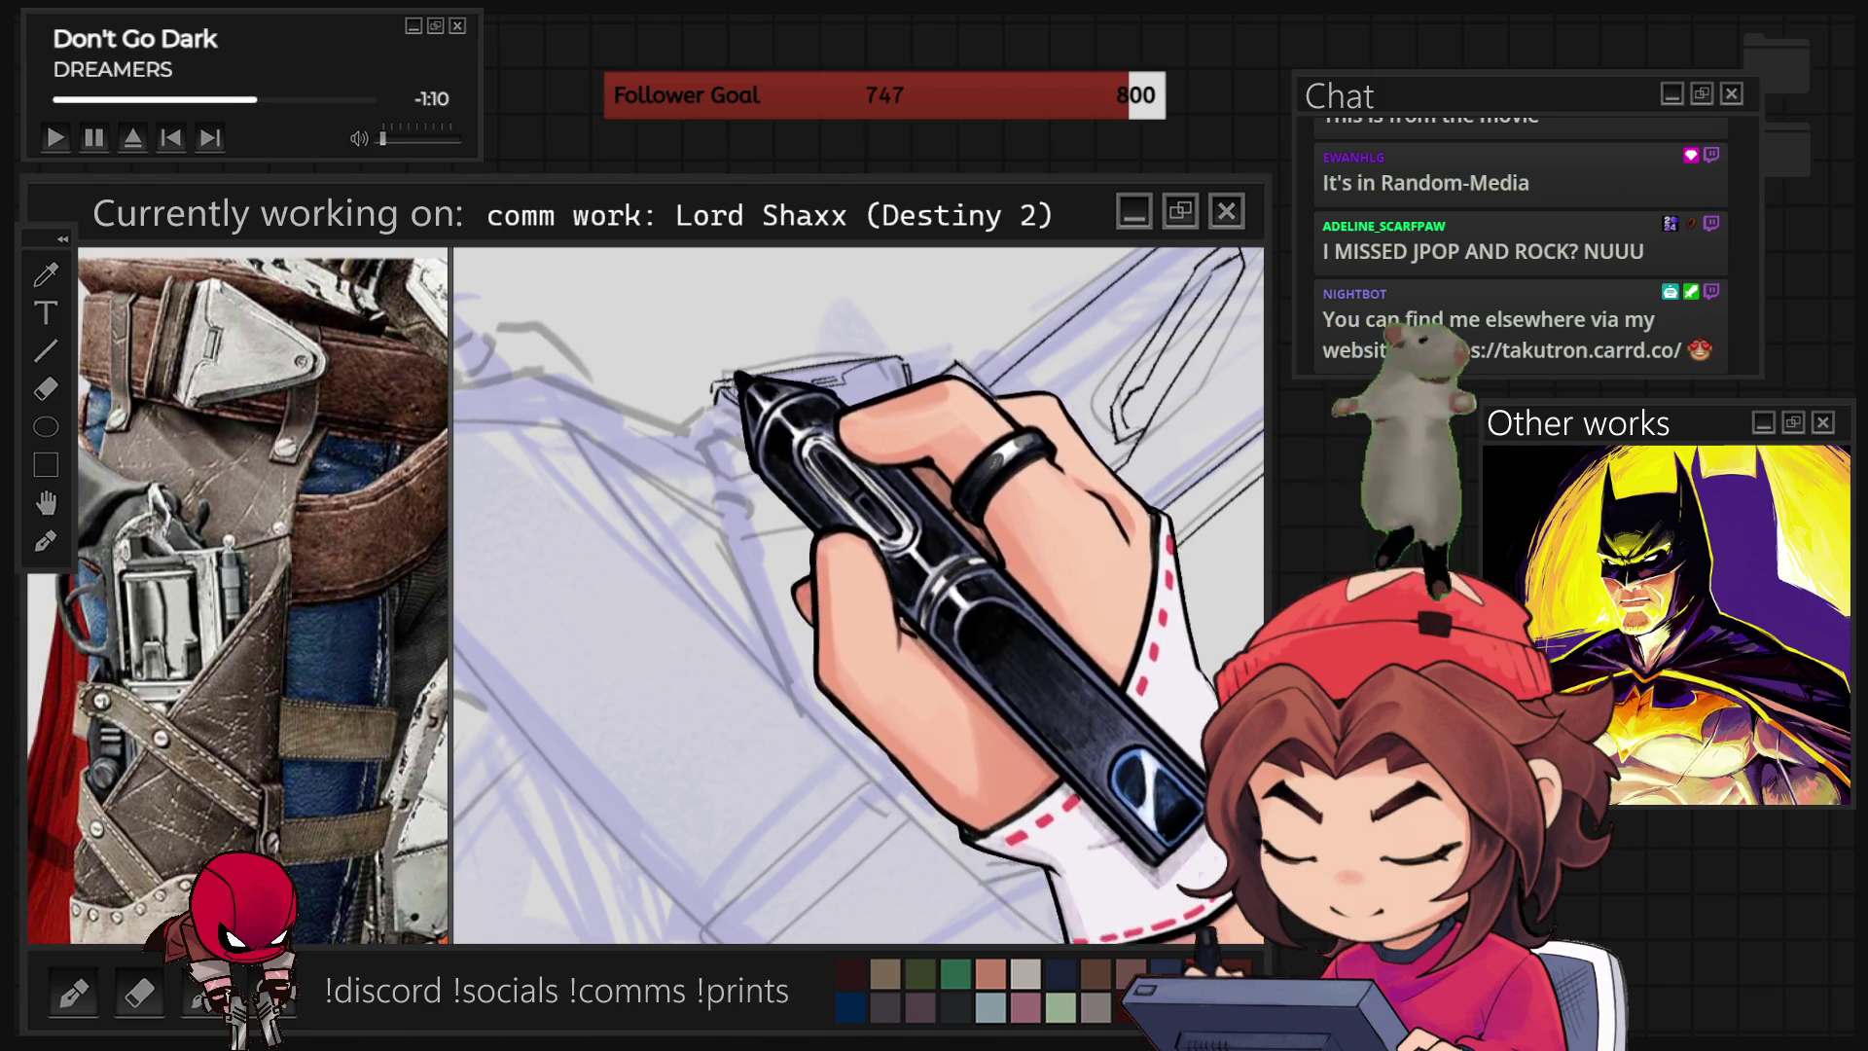
{"action": "key", "text": "6"}
{"action": "key", "text": "6"}
{"action": "key", "text": "6"}
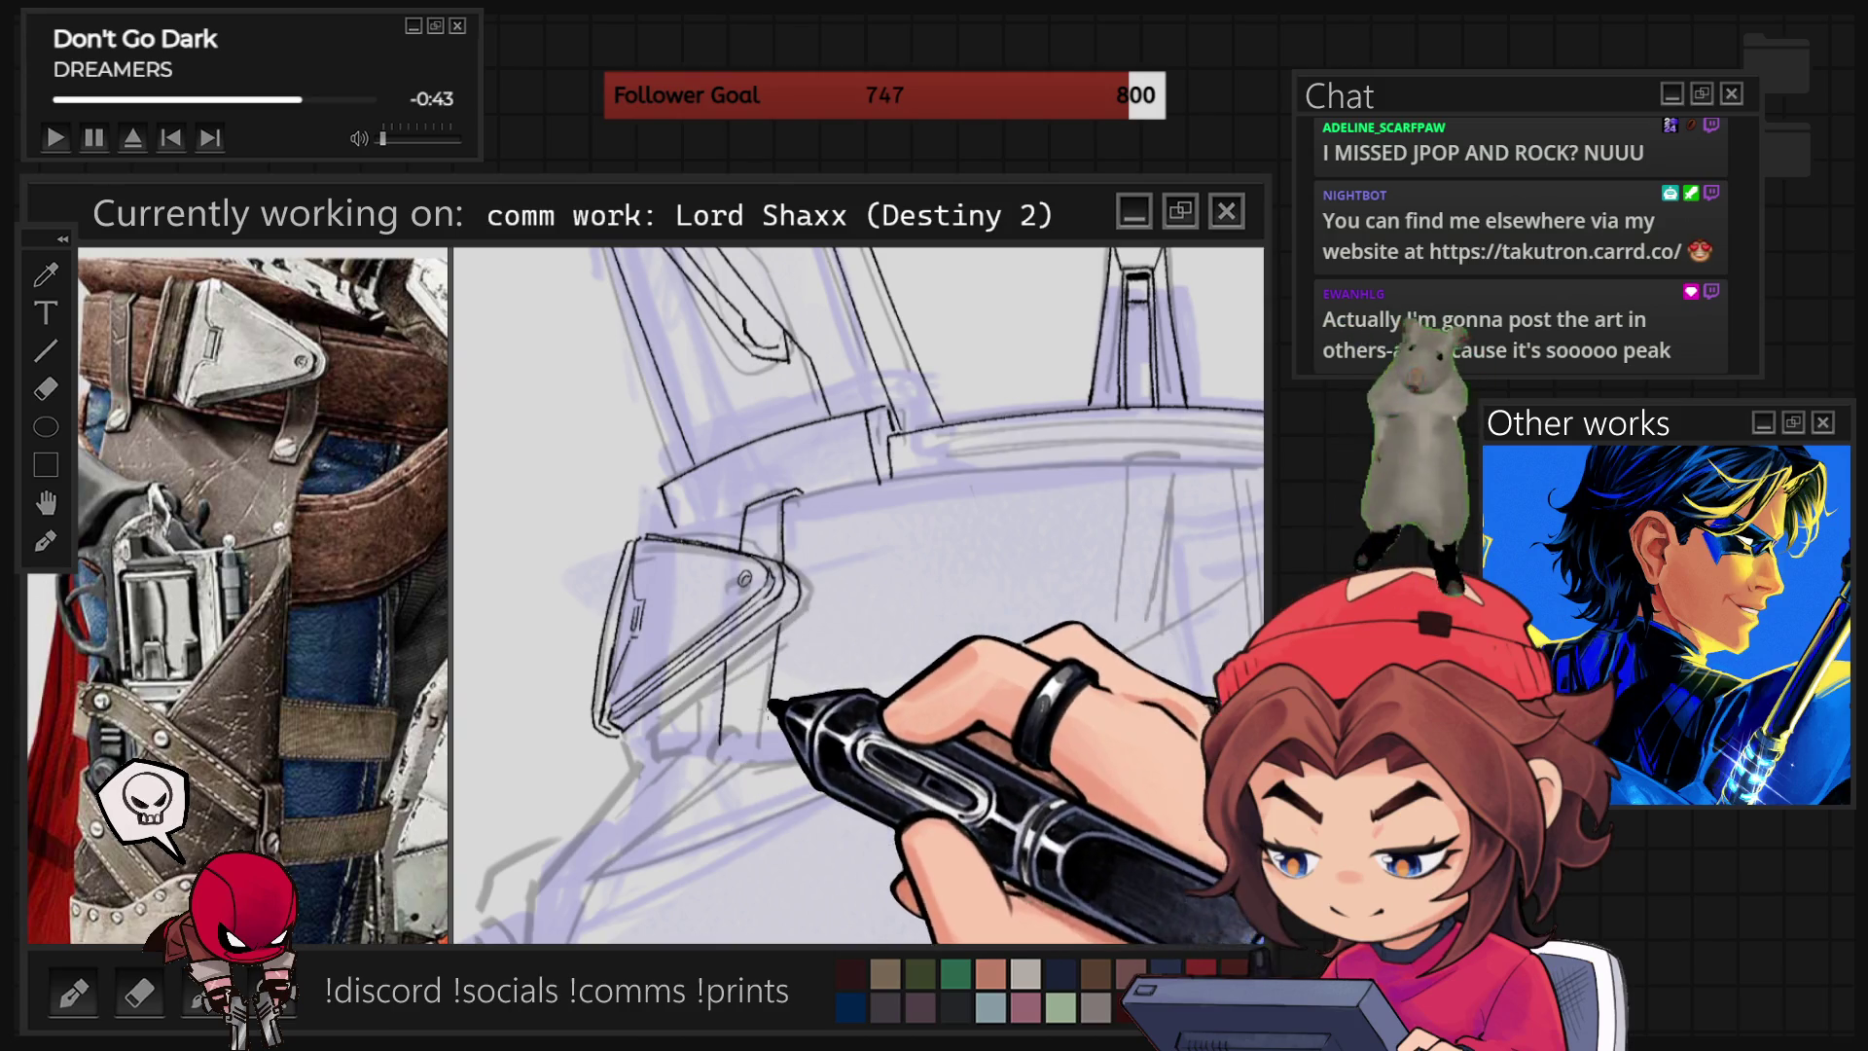
{"action": "mouse_move", "coordinate": [775, 697]}
{"action": "left_mouse_down"}
{"action": "mouse_move", "coordinate": [743, 667]}
{"action": "mouse_move", "coordinate": [788, 664]}
{"action": "left_mouse_up"}
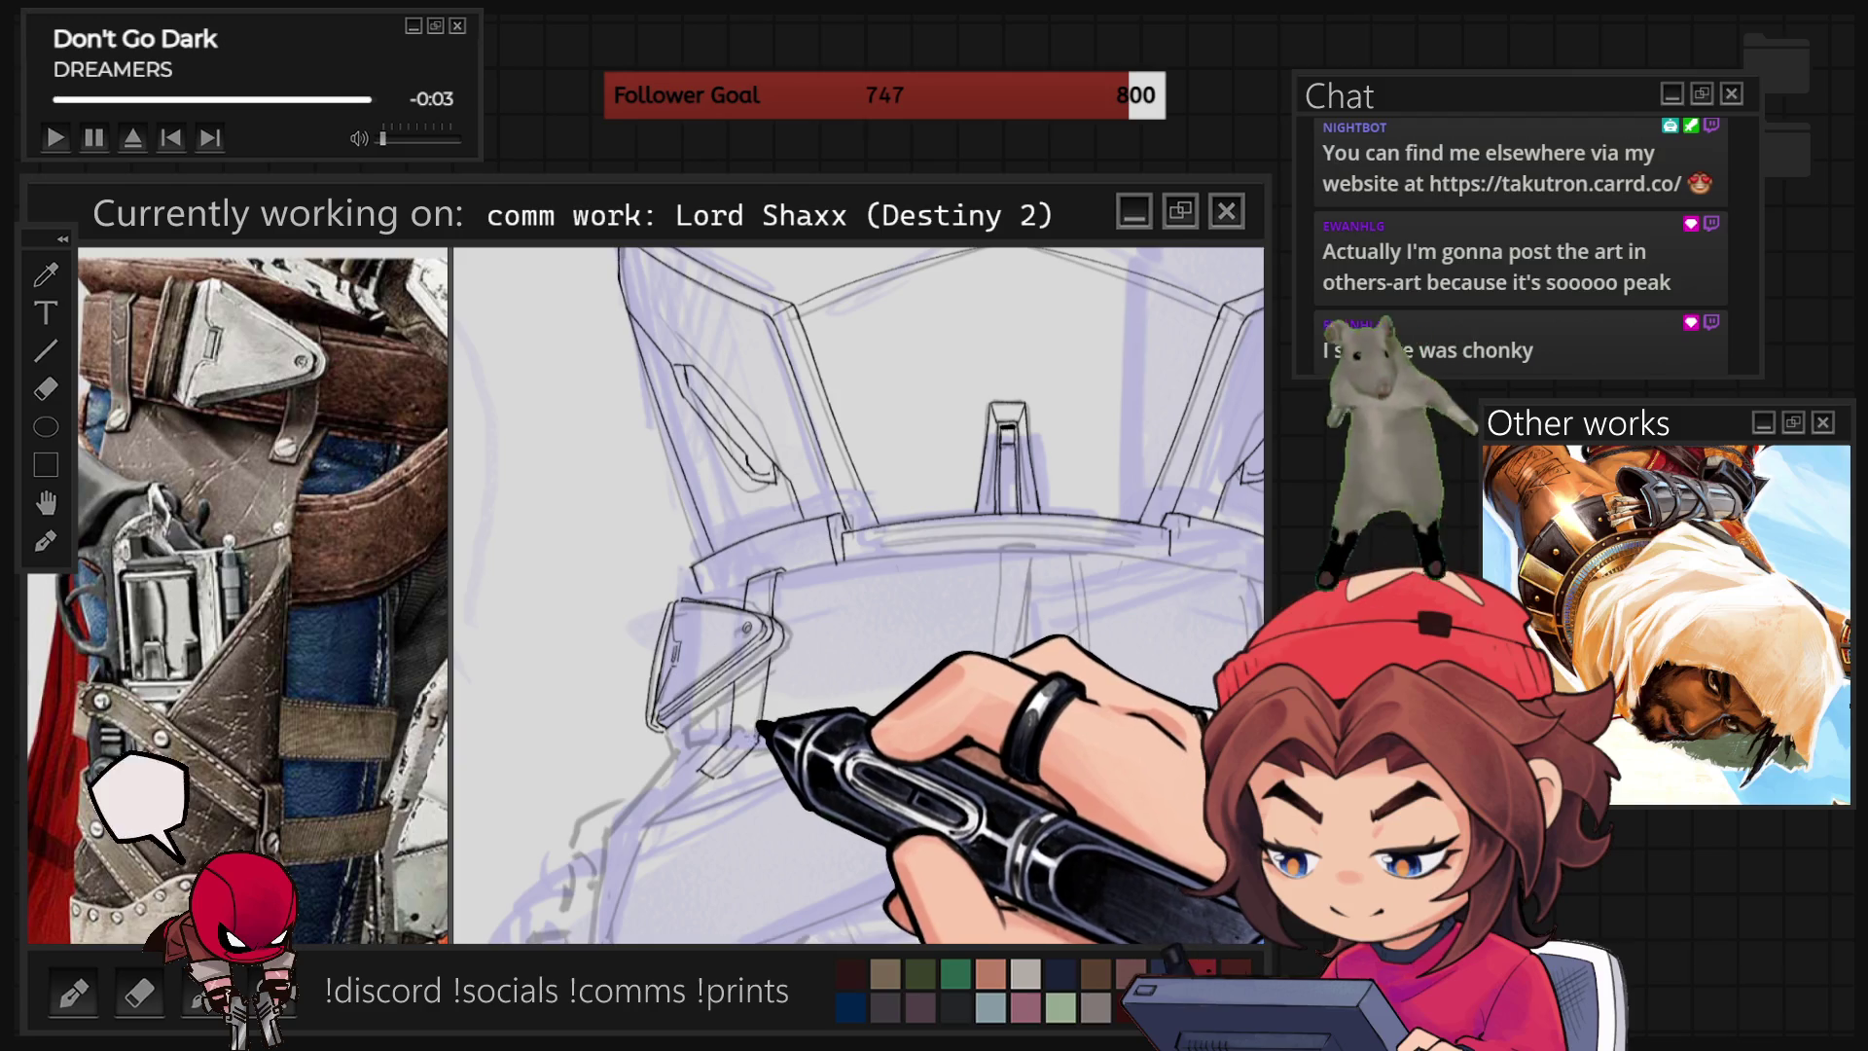
Ink a long curved contour along the thigh's outer edge below the bracket.
{"action": "scroll", "coordinate": [859, 596], "scroll_direction": "up", "scroll_amount": 3}
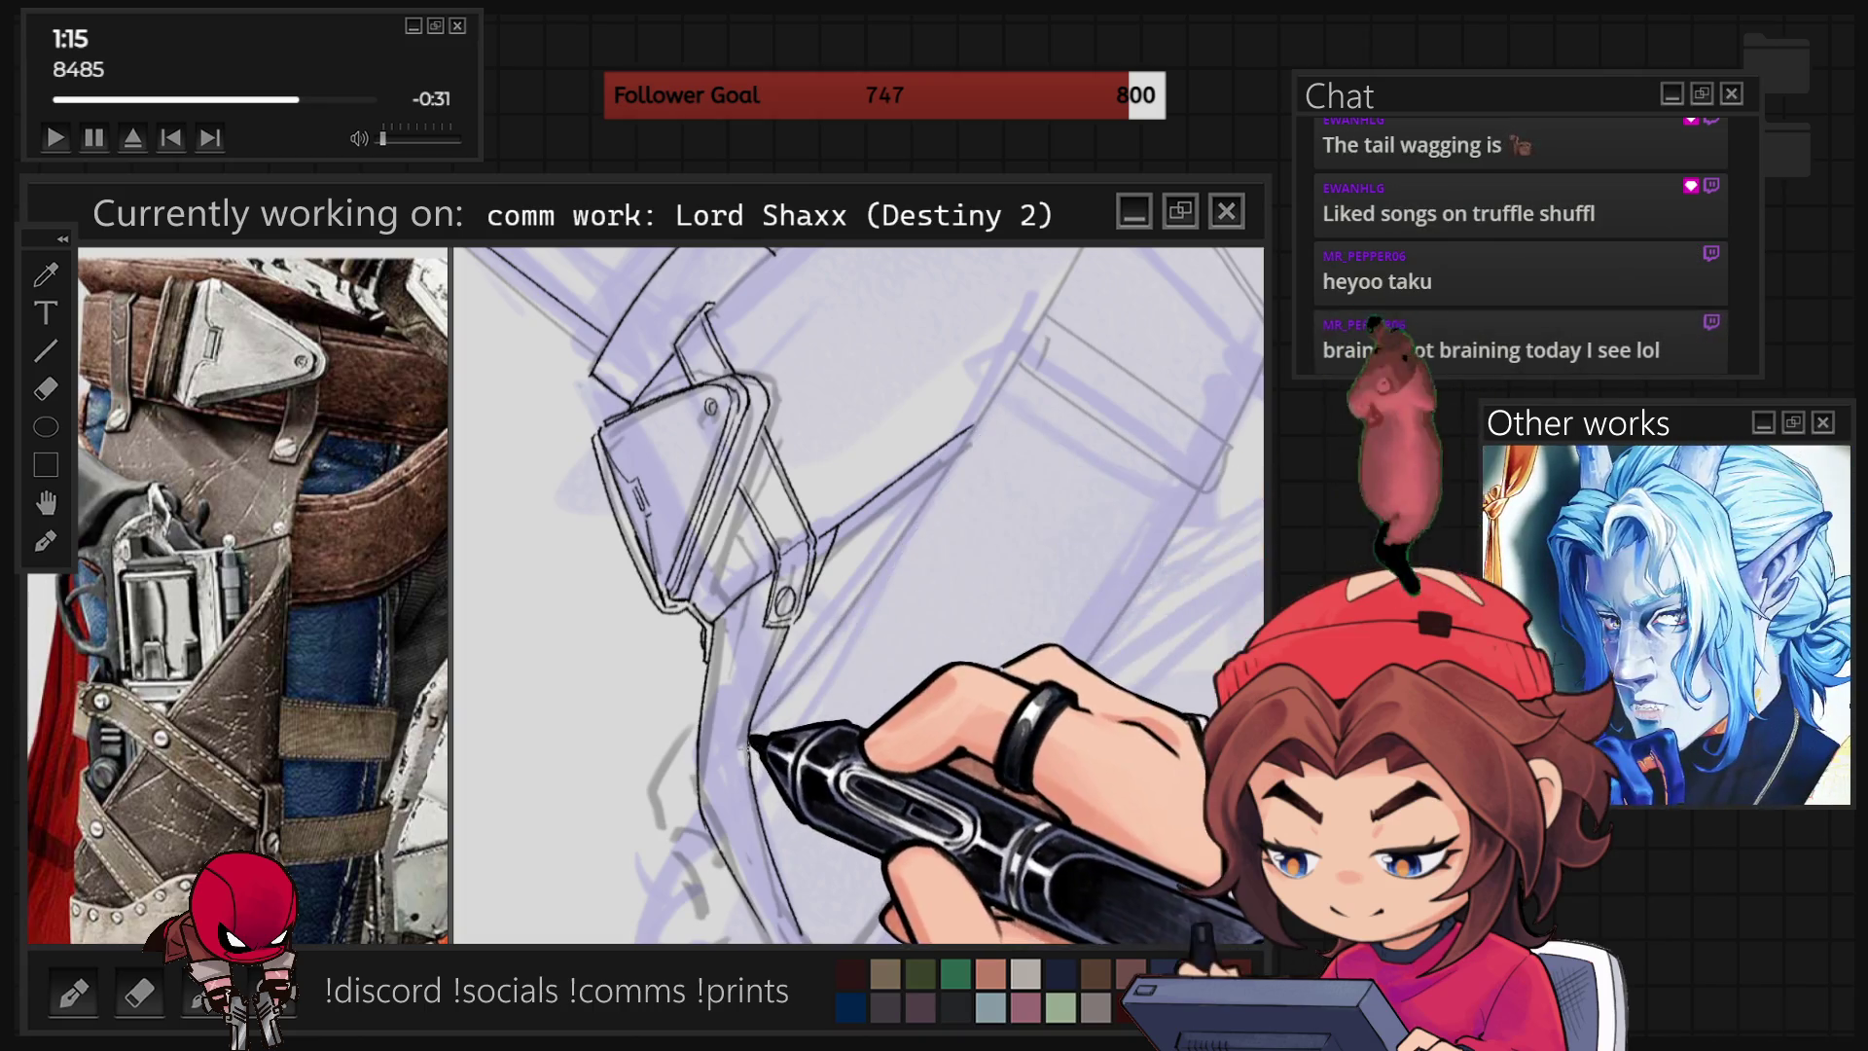
{"action": "left_click_drag", "start_coordinate": [970, 429], "coordinate": [1080, 251]}
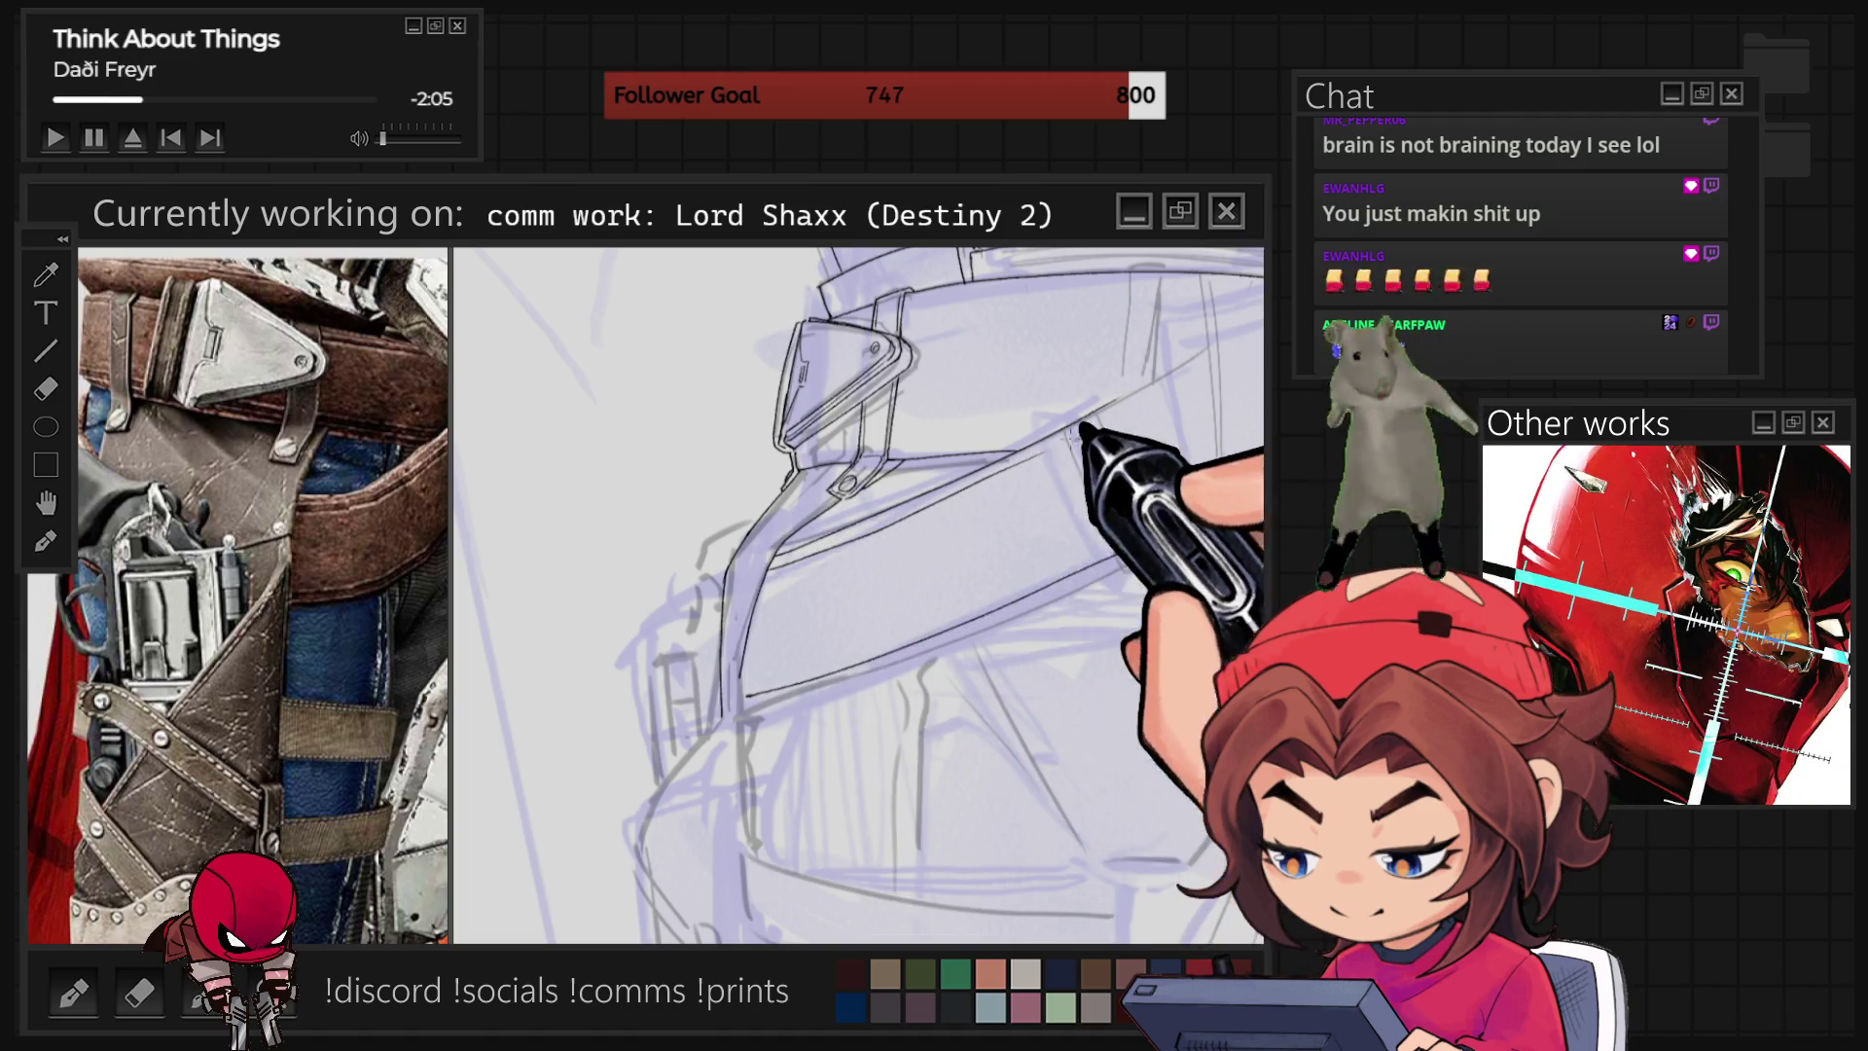
Add a second belt line parallel to the diagonal contour, then turn the view toward the shoulder armour.
{"action": "mouse_move", "coordinate": [1197, 487]}
{"action": "left_mouse_down"}
{"action": "mouse_move", "coordinate": [866, 493]}
{"action": "mouse_move", "coordinate": [876, 506]}
{"action": "left_mouse_up"}
{"action": "mouse_move", "coordinate": [584, 505]}
{"action": "left_mouse_down"}
{"action": "mouse_move", "coordinate": [1255, 506]}
{"action": "mouse_move", "coordinate": [949, 467]}
{"action": "mouse_move", "coordinate": [856, 603]}
{"action": "left_mouse_up"}
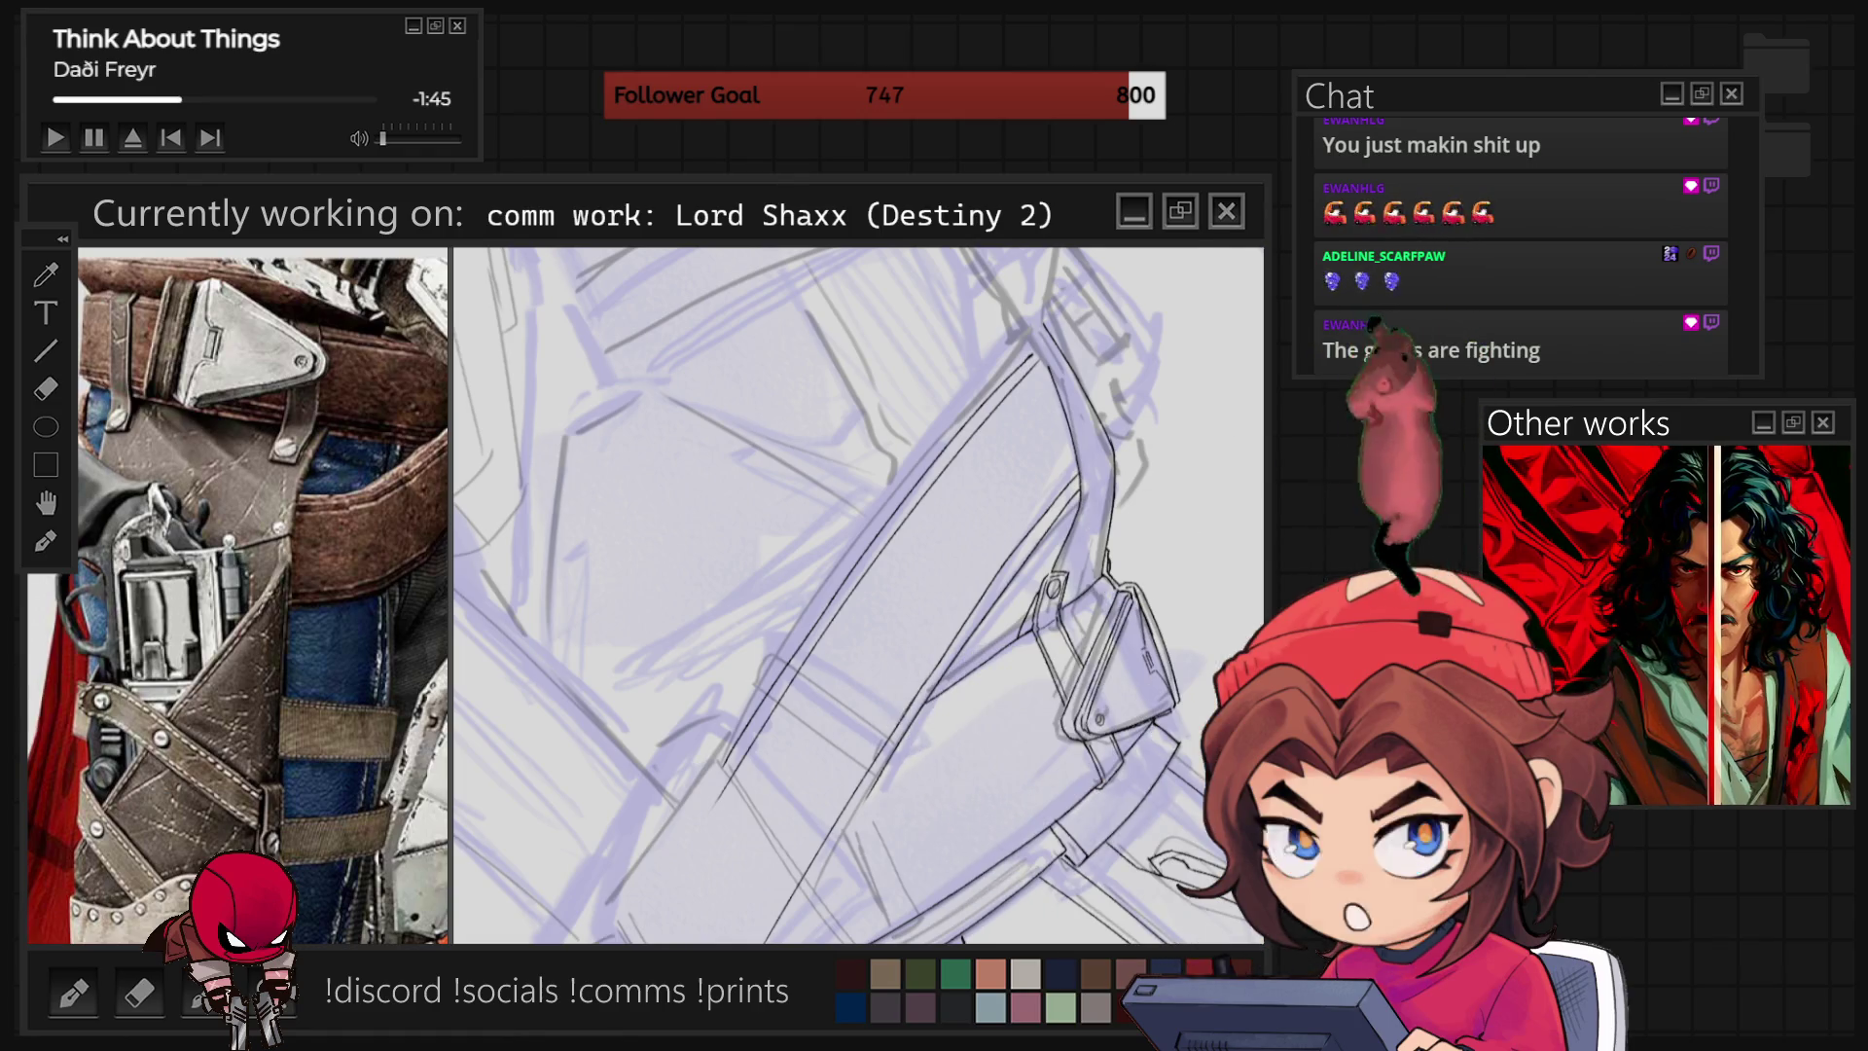
Level the canvas rotation and zoom out to show more of the figure, including the raised arm.
{"action": "key", "text": "5"}
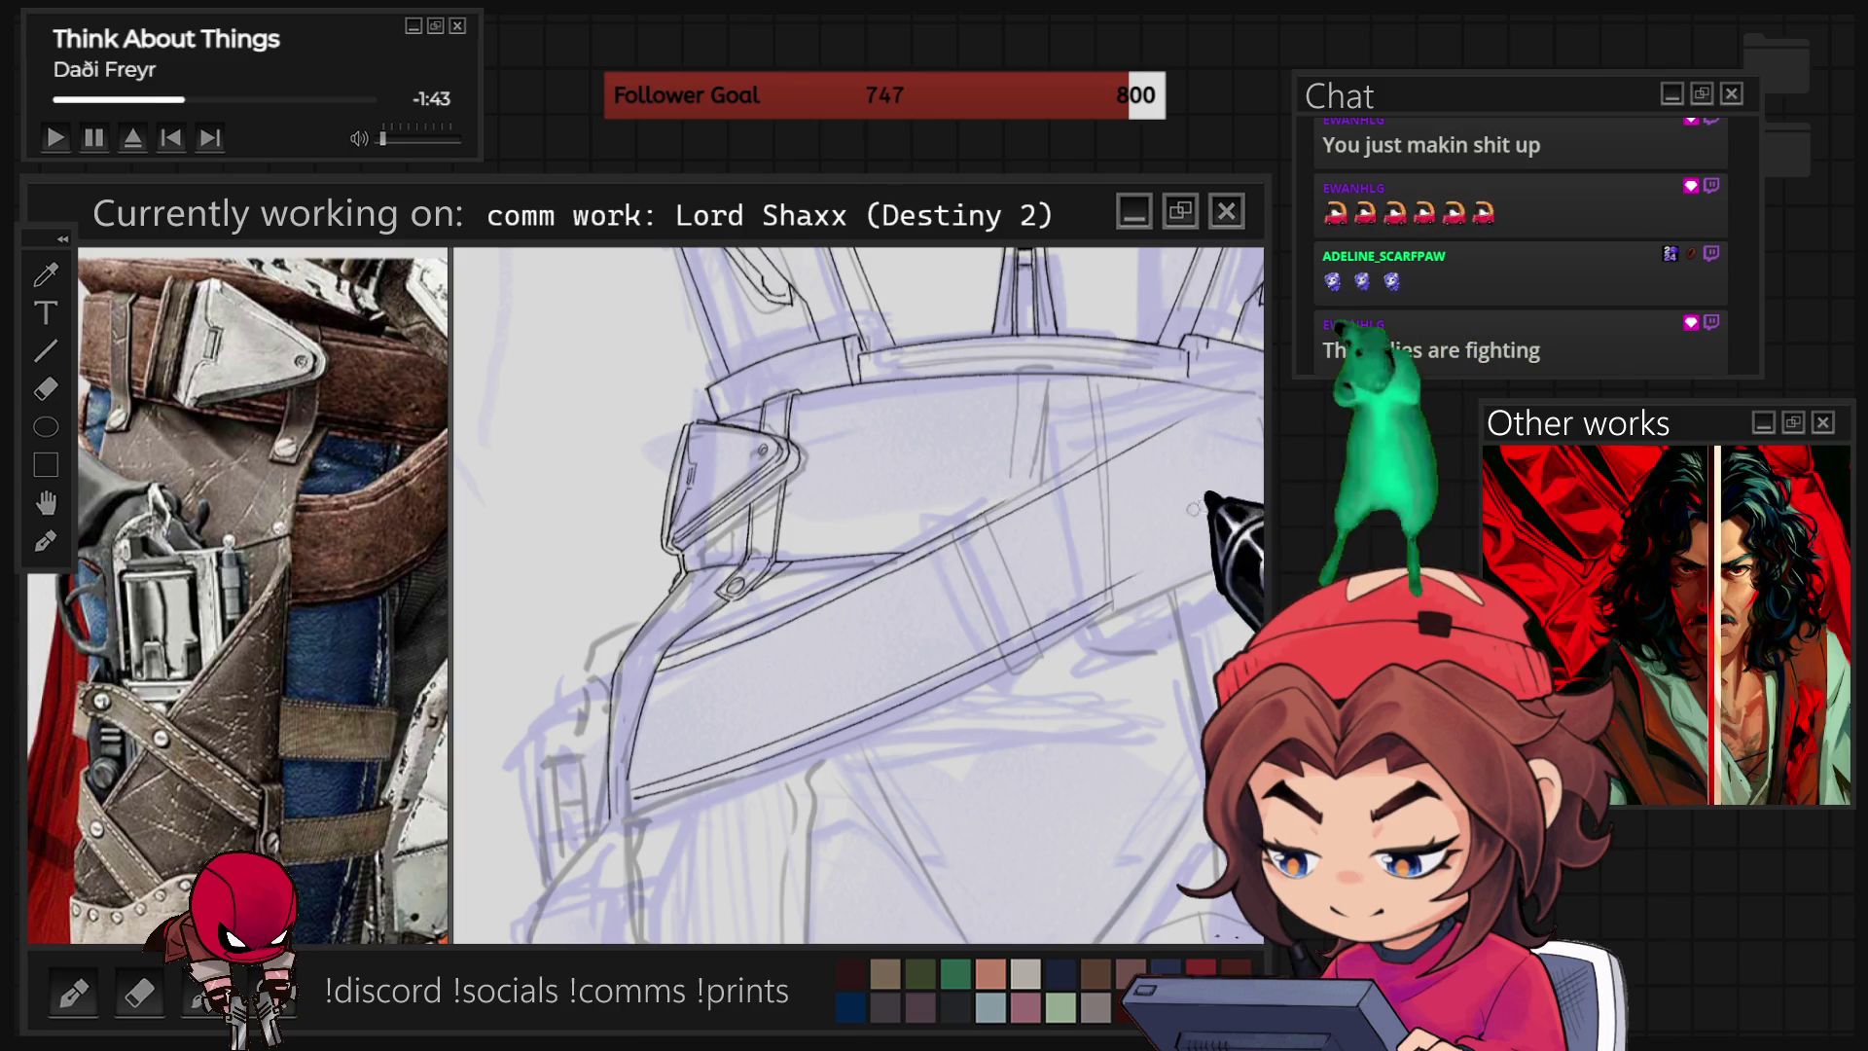
{"action": "scroll", "coordinate": [1193, 509], "scroll_direction": "down", "scroll_amount": 5}
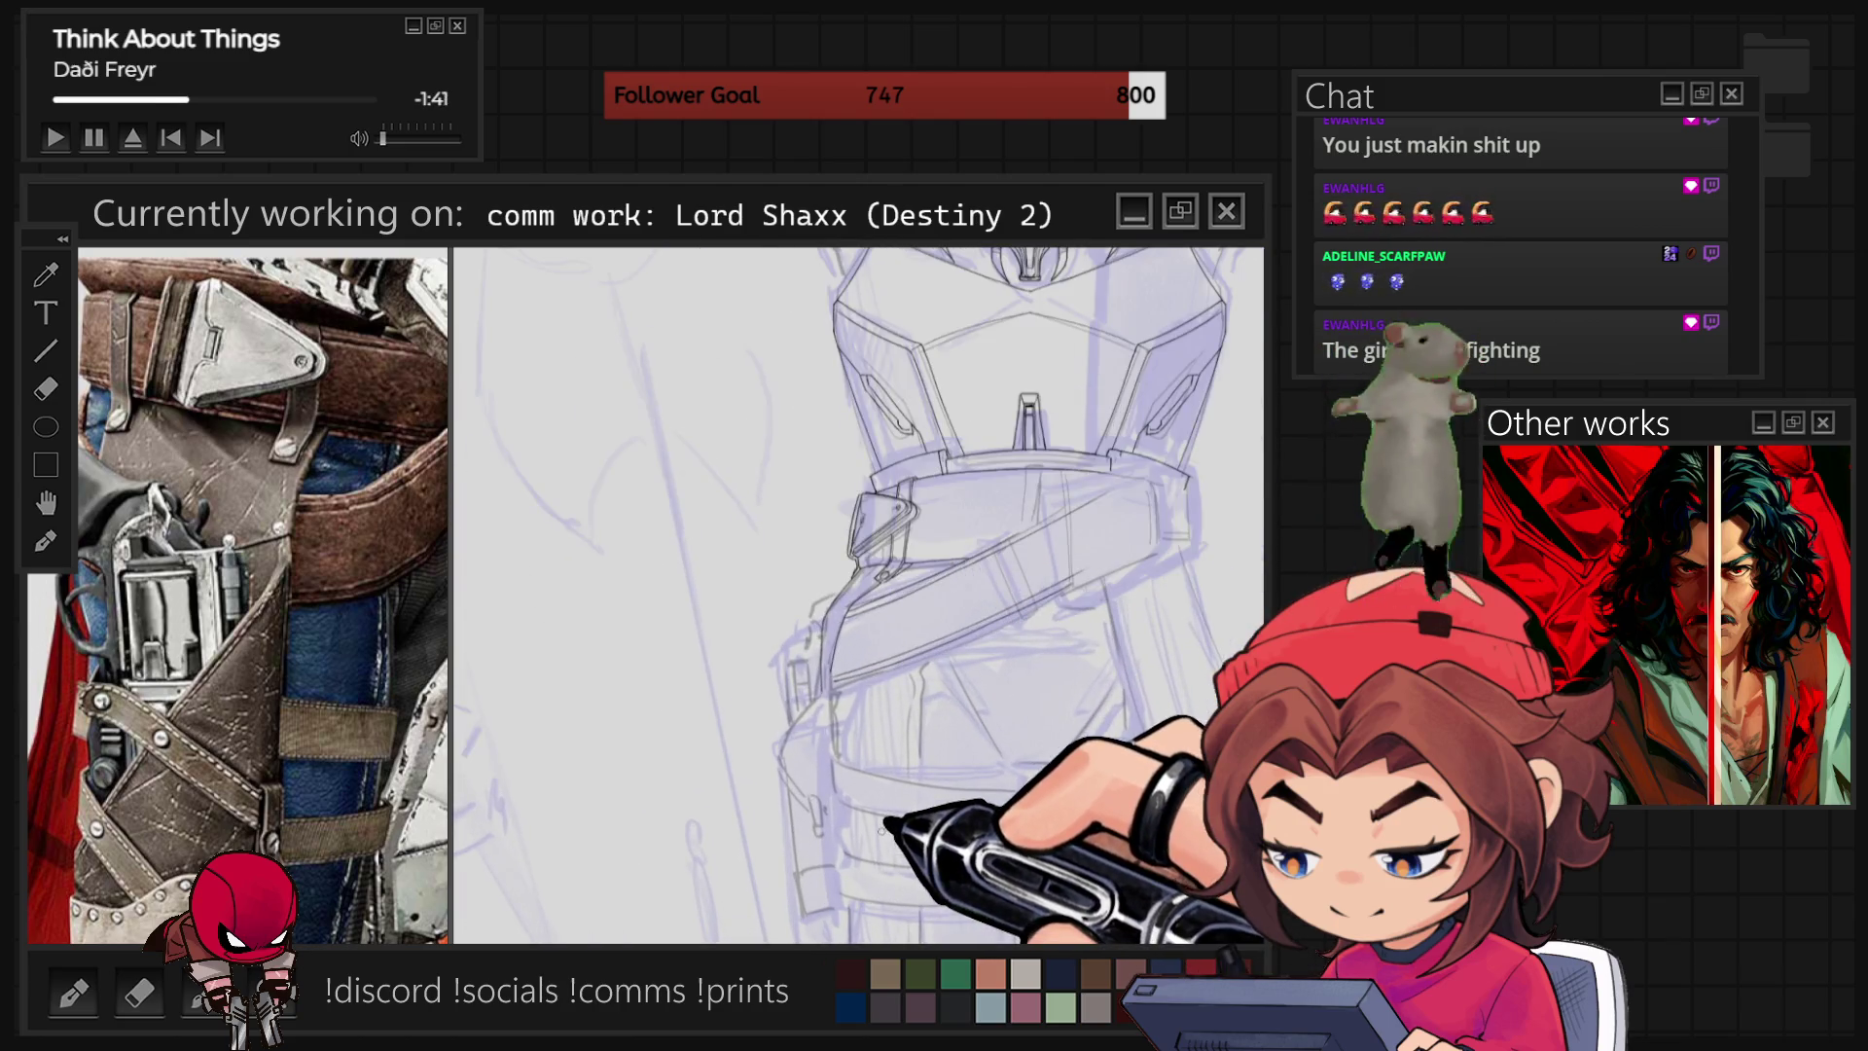
{"action": "scroll", "coordinate": [856, 593], "scroll_direction": "up", "scroll_amount": 5}
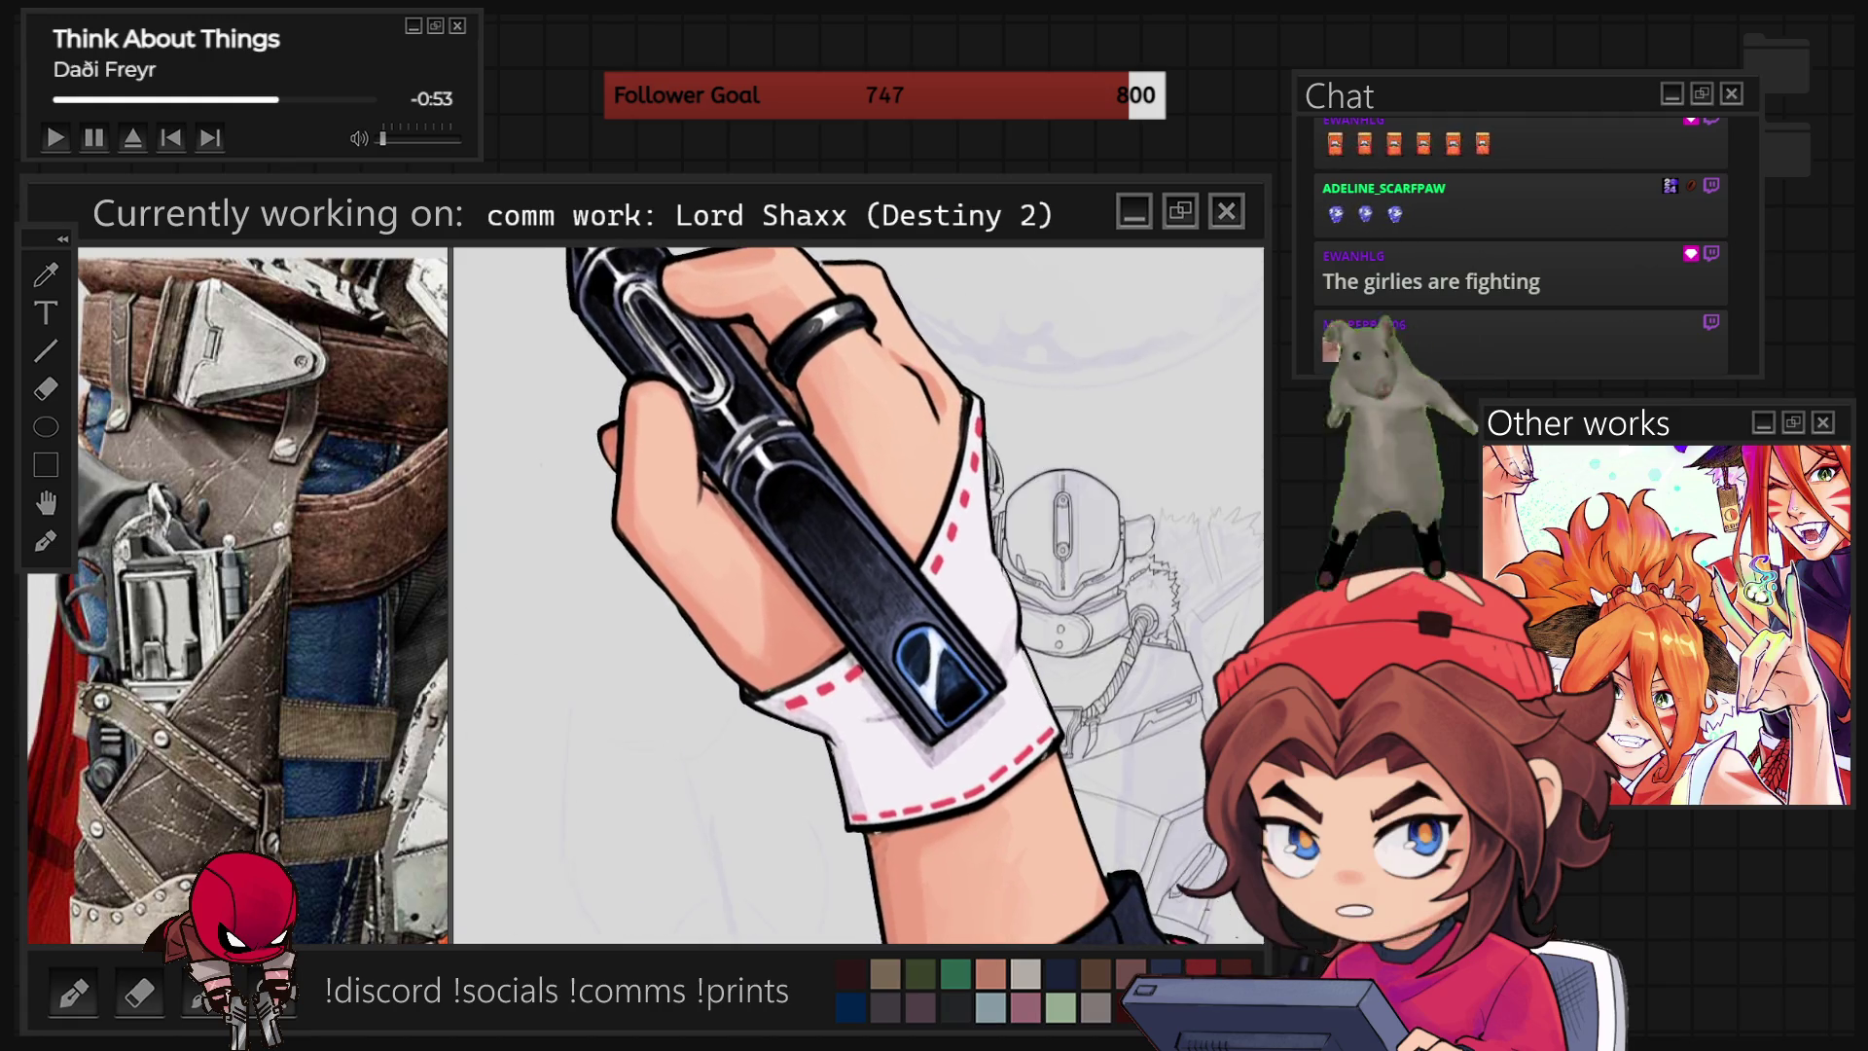
{"action": "scroll", "coordinate": [338, 613], "scroll_direction": "down", "scroll_amount": 5}
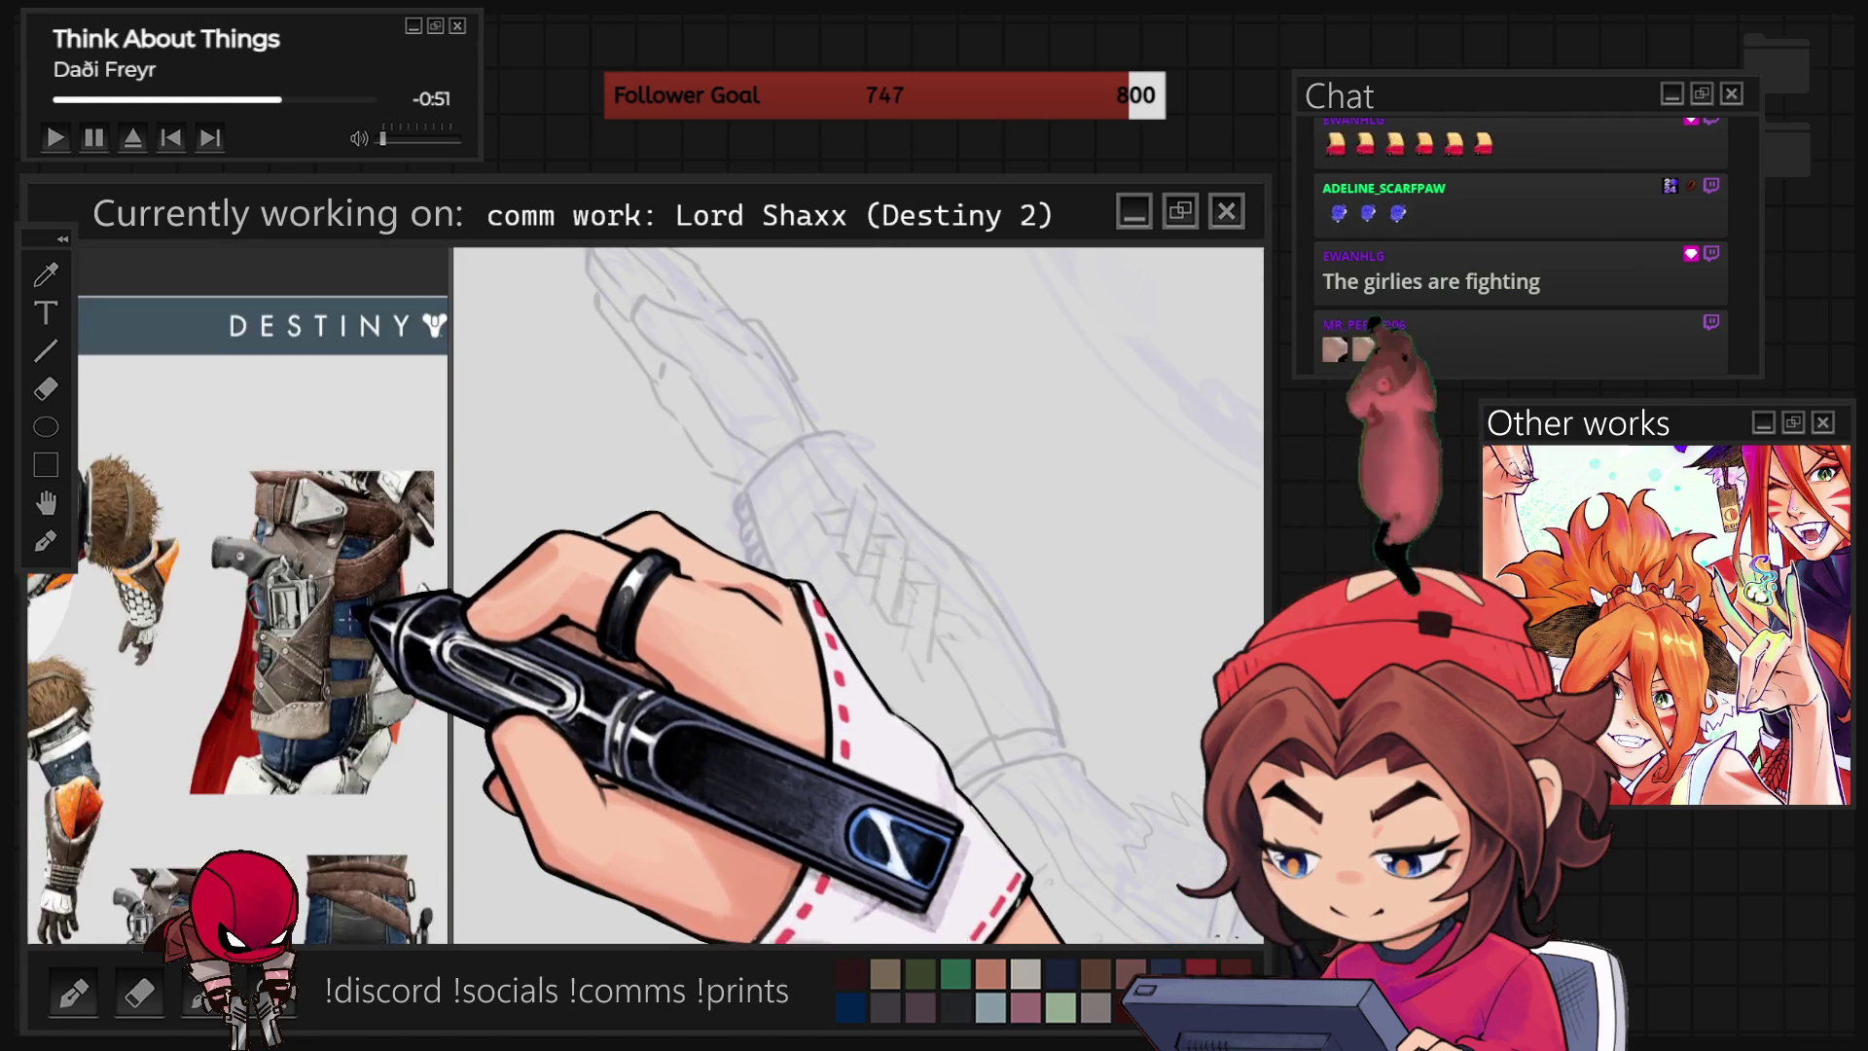
Ink the sleeve cuff's top arc and the sleeve's edges, rotating the canvas to reach them.
{"action": "scroll", "coordinate": [312, 687], "scroll_direction": "up", "scroll_amount": 5}
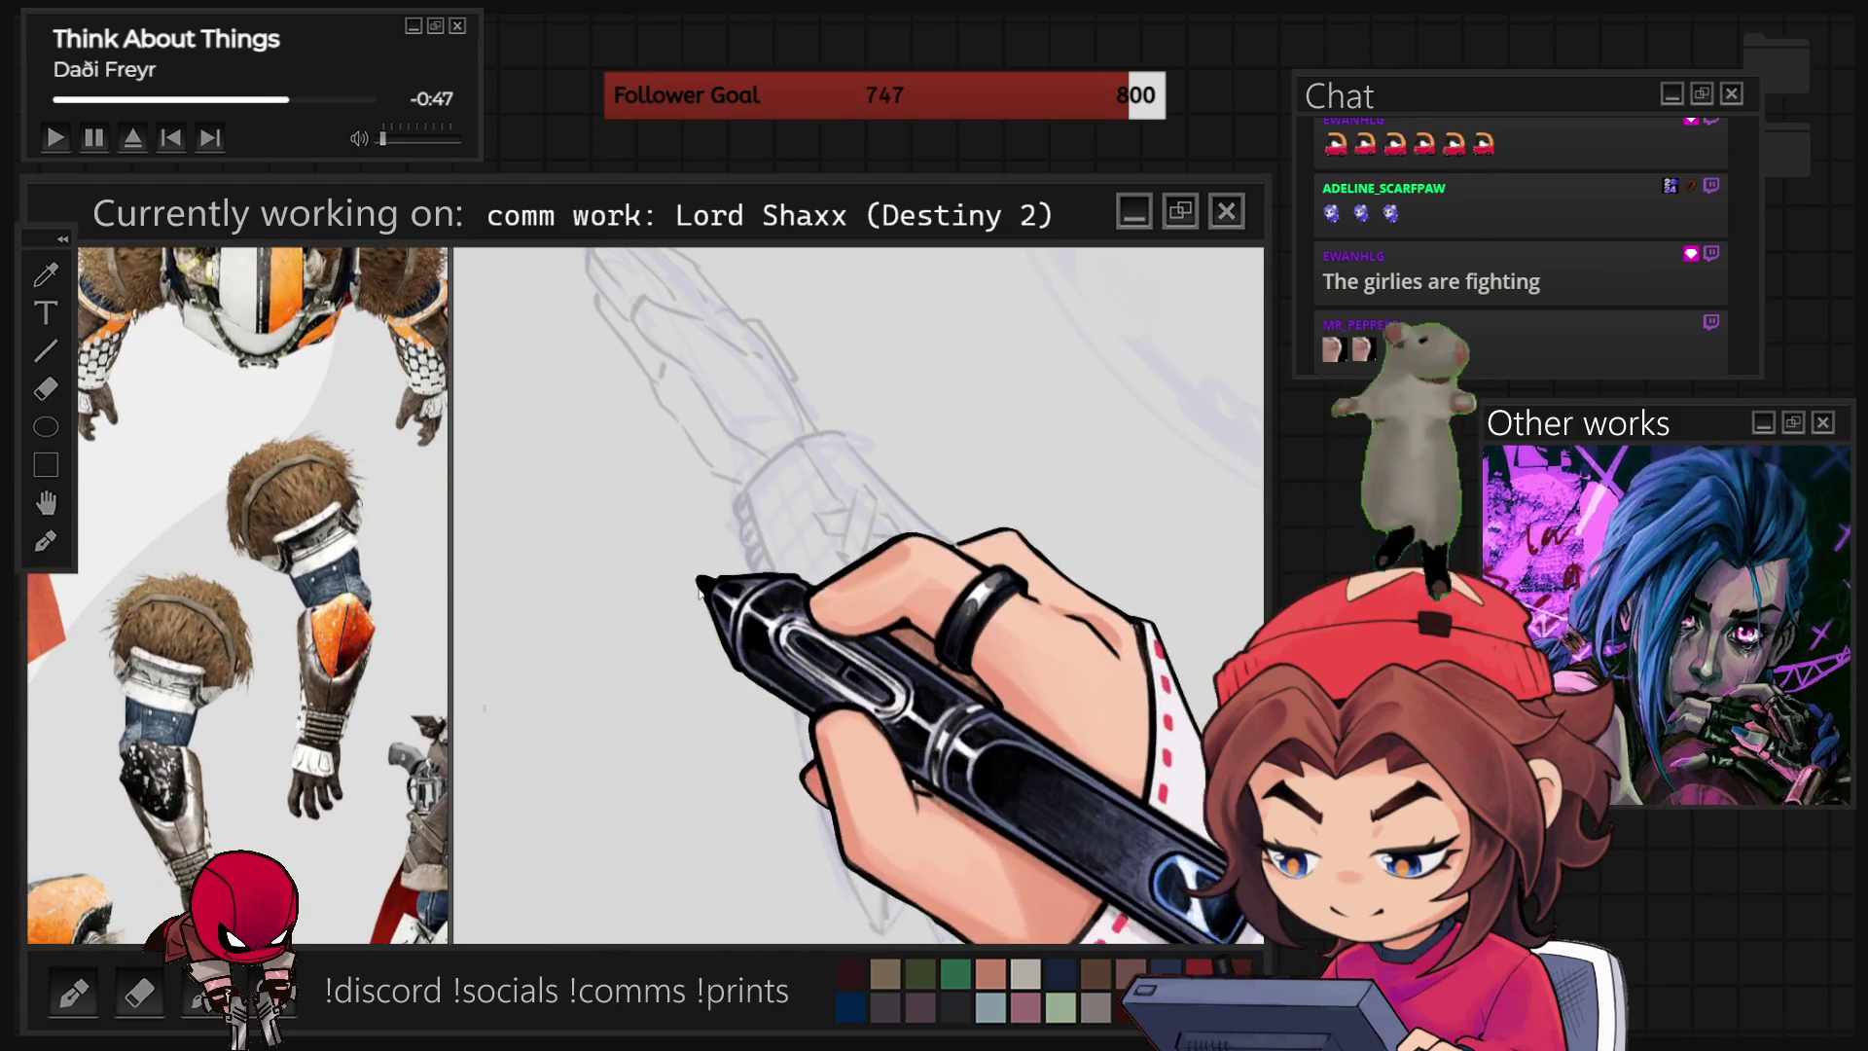
{"action": "scroll", "coordinate": [742, 460], "scroll_direction": "up", "scroll_amount": 3}
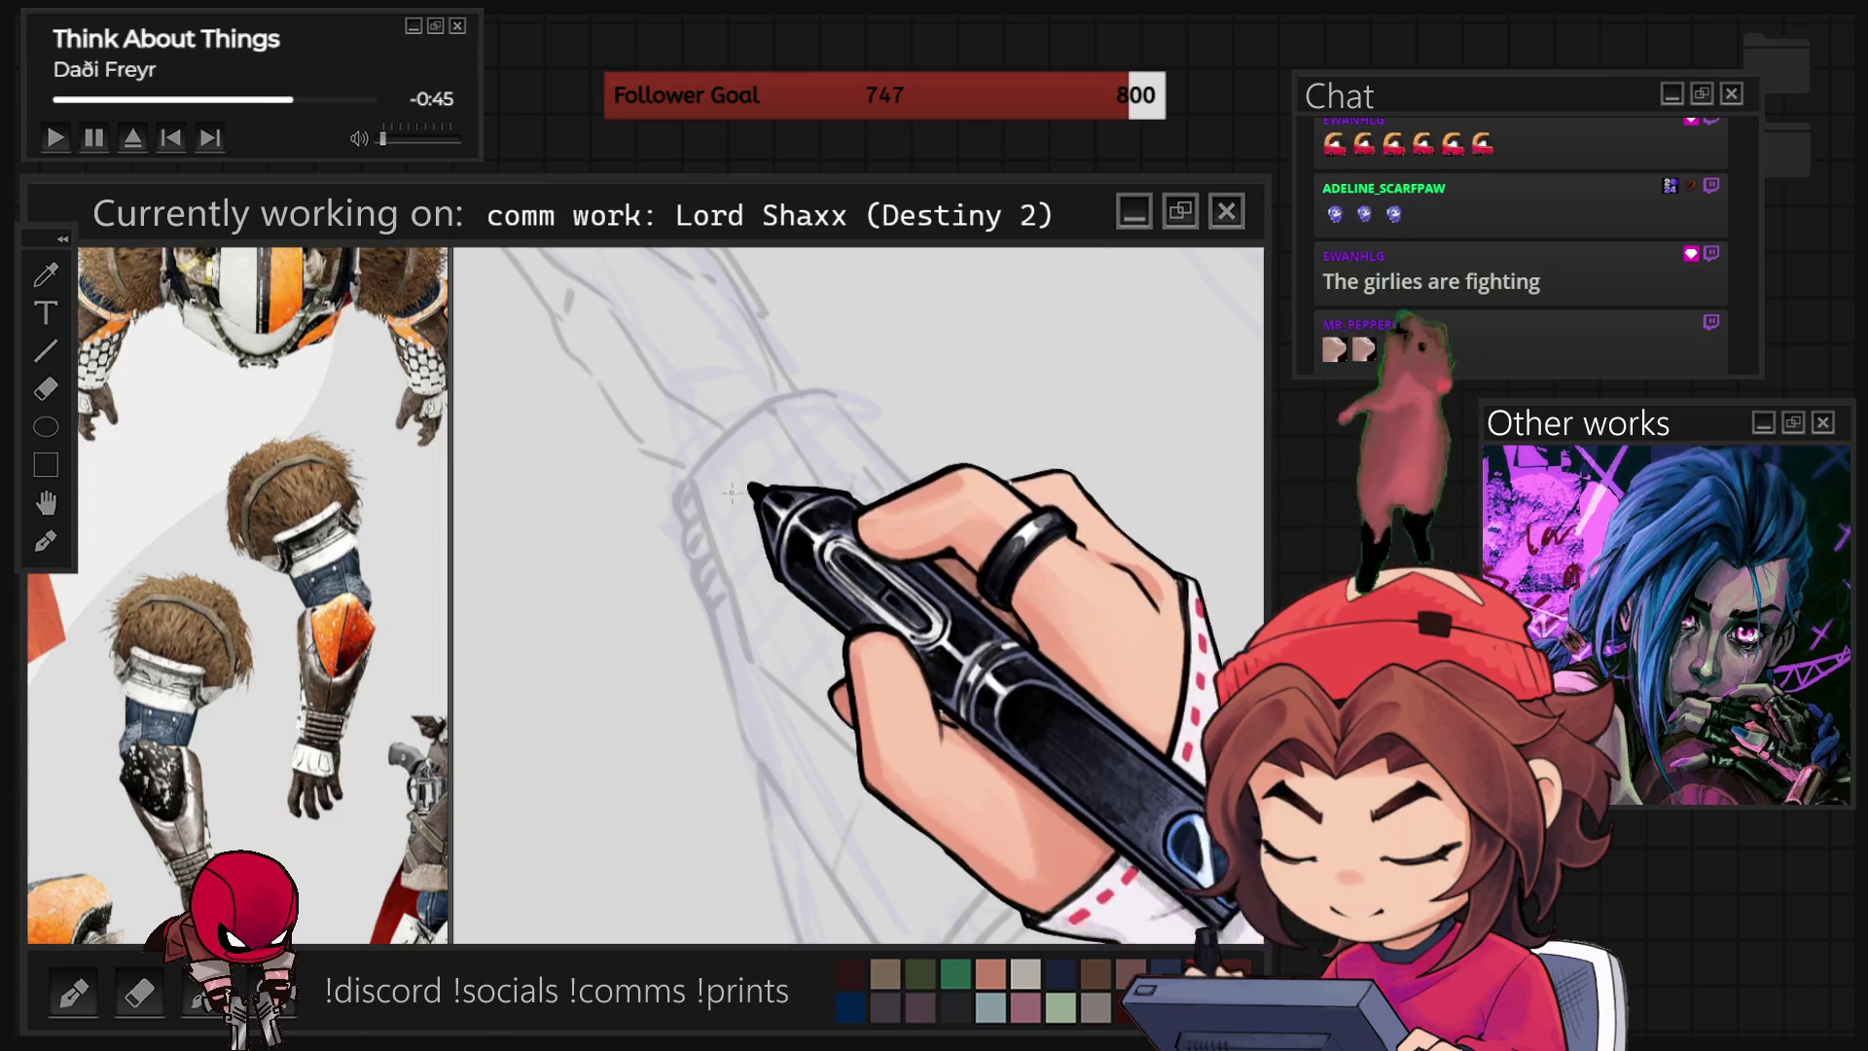
{"action": "left_click_drag", "start_coordinate": [688, 474], "coordinate": [761, 403]}
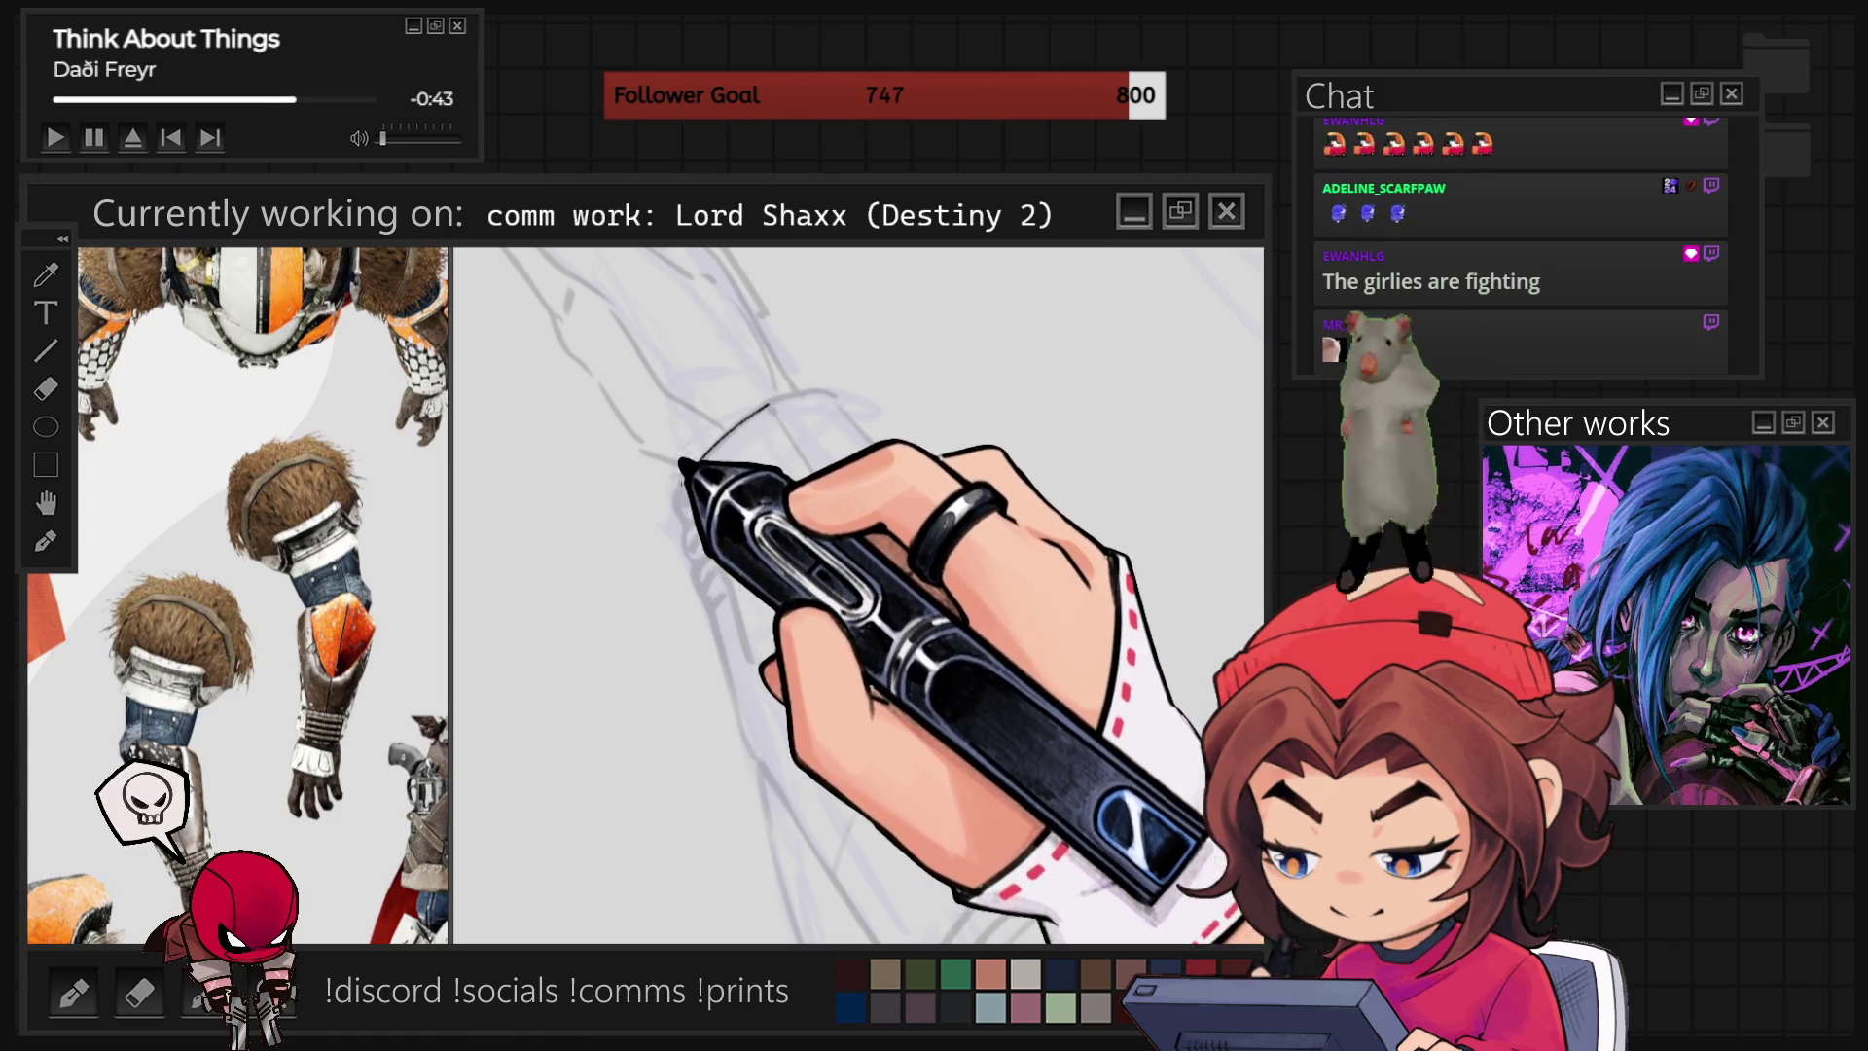
{"action": "left_click_drag", "start_coordinate": [689, 476], "coordinate": [746, 671]}
{"action": "left_click_drag", "start_coordinate": [775, 432], "coordinate": [720, 584]}
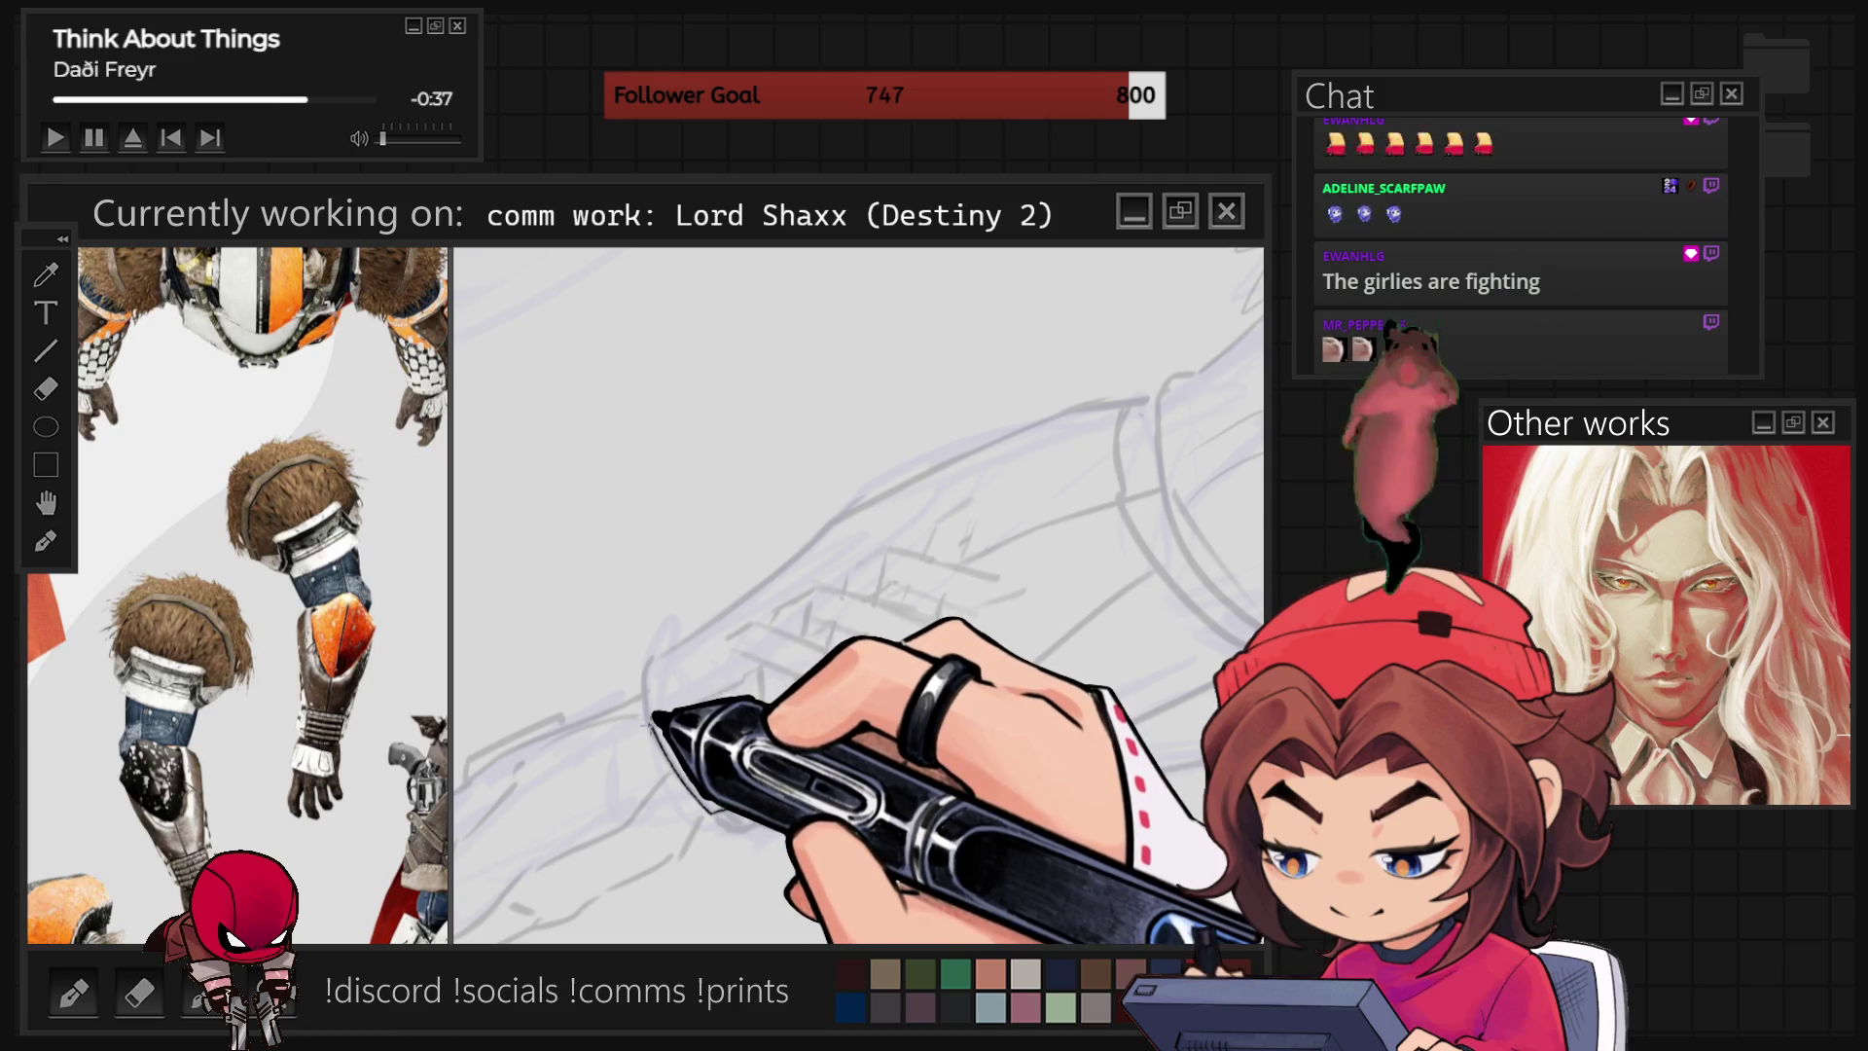
{"action": "left_click_drag", "start_coordinate": [856, 544], "coordinate": [888, 605]}
{"action": "left_click_drag", "start_coordinate": [888, 320], "coordinate": [791, 562]}
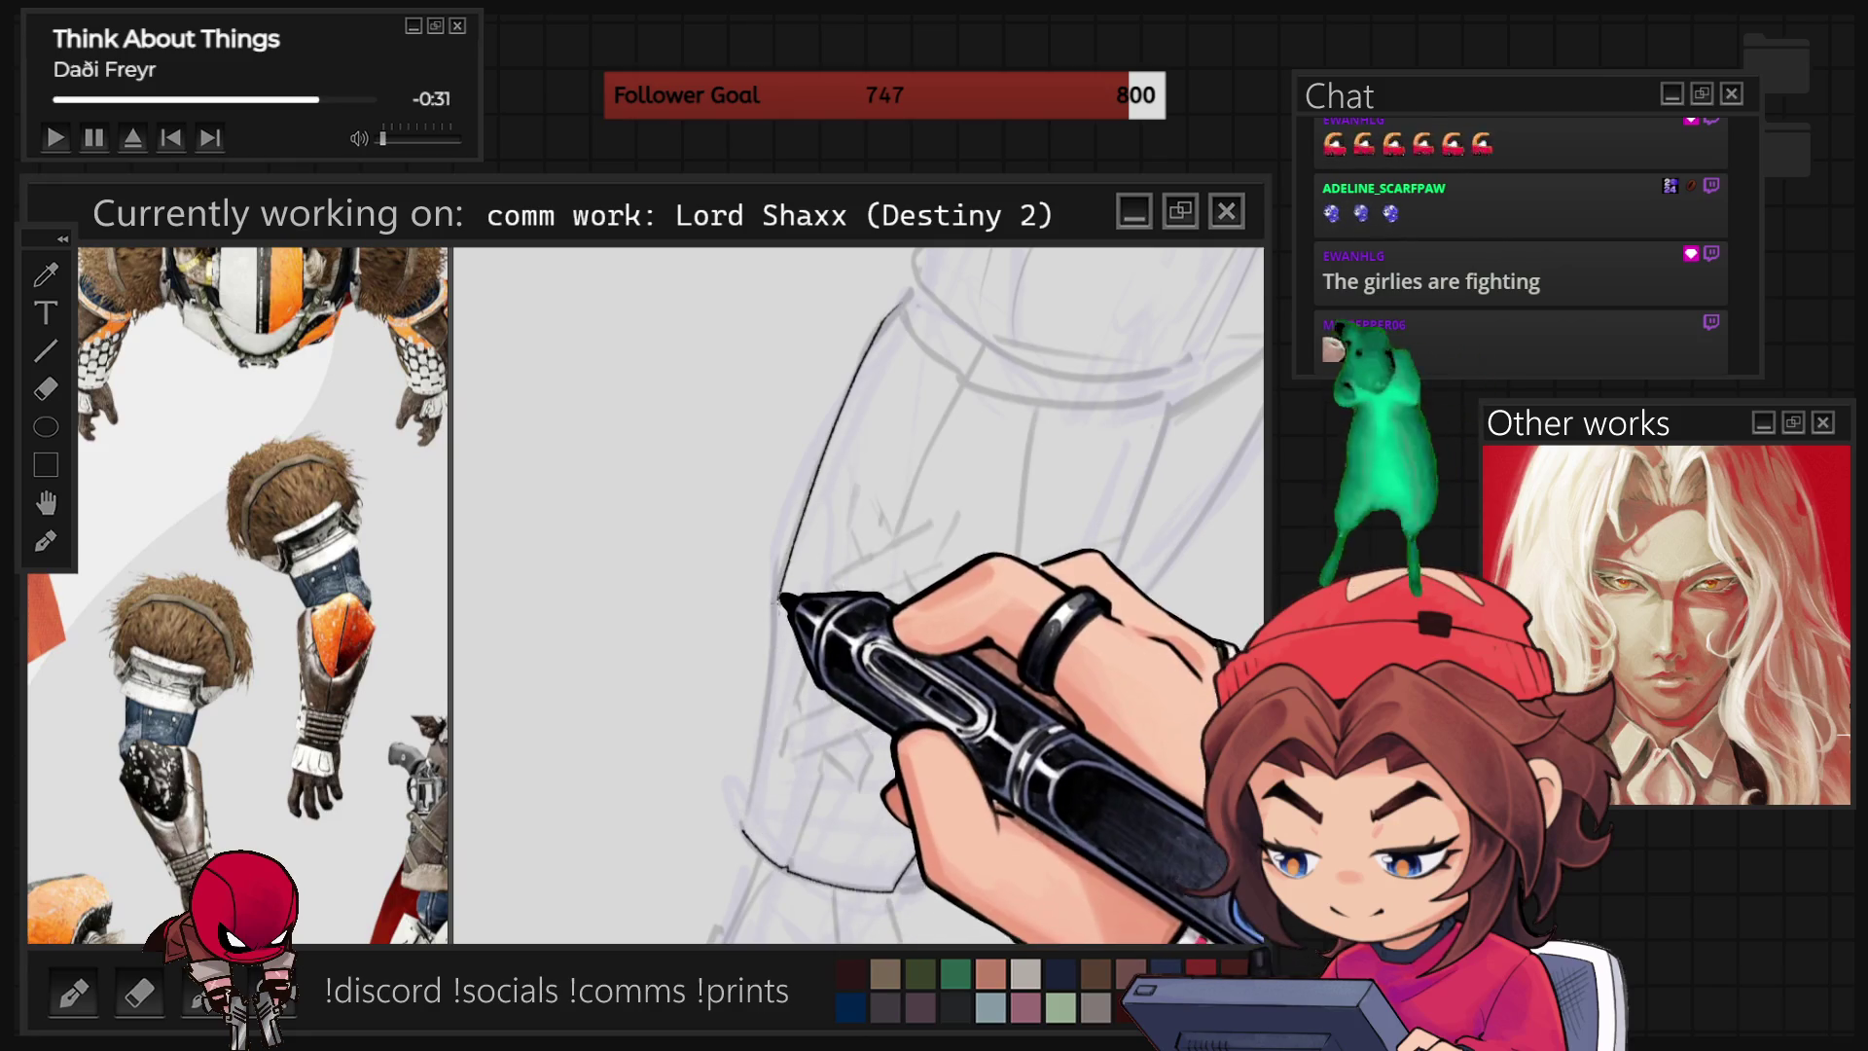
{"action": "left_click_drag", "start_coordinate": [766, 732], "coordinate": [749, 822]}
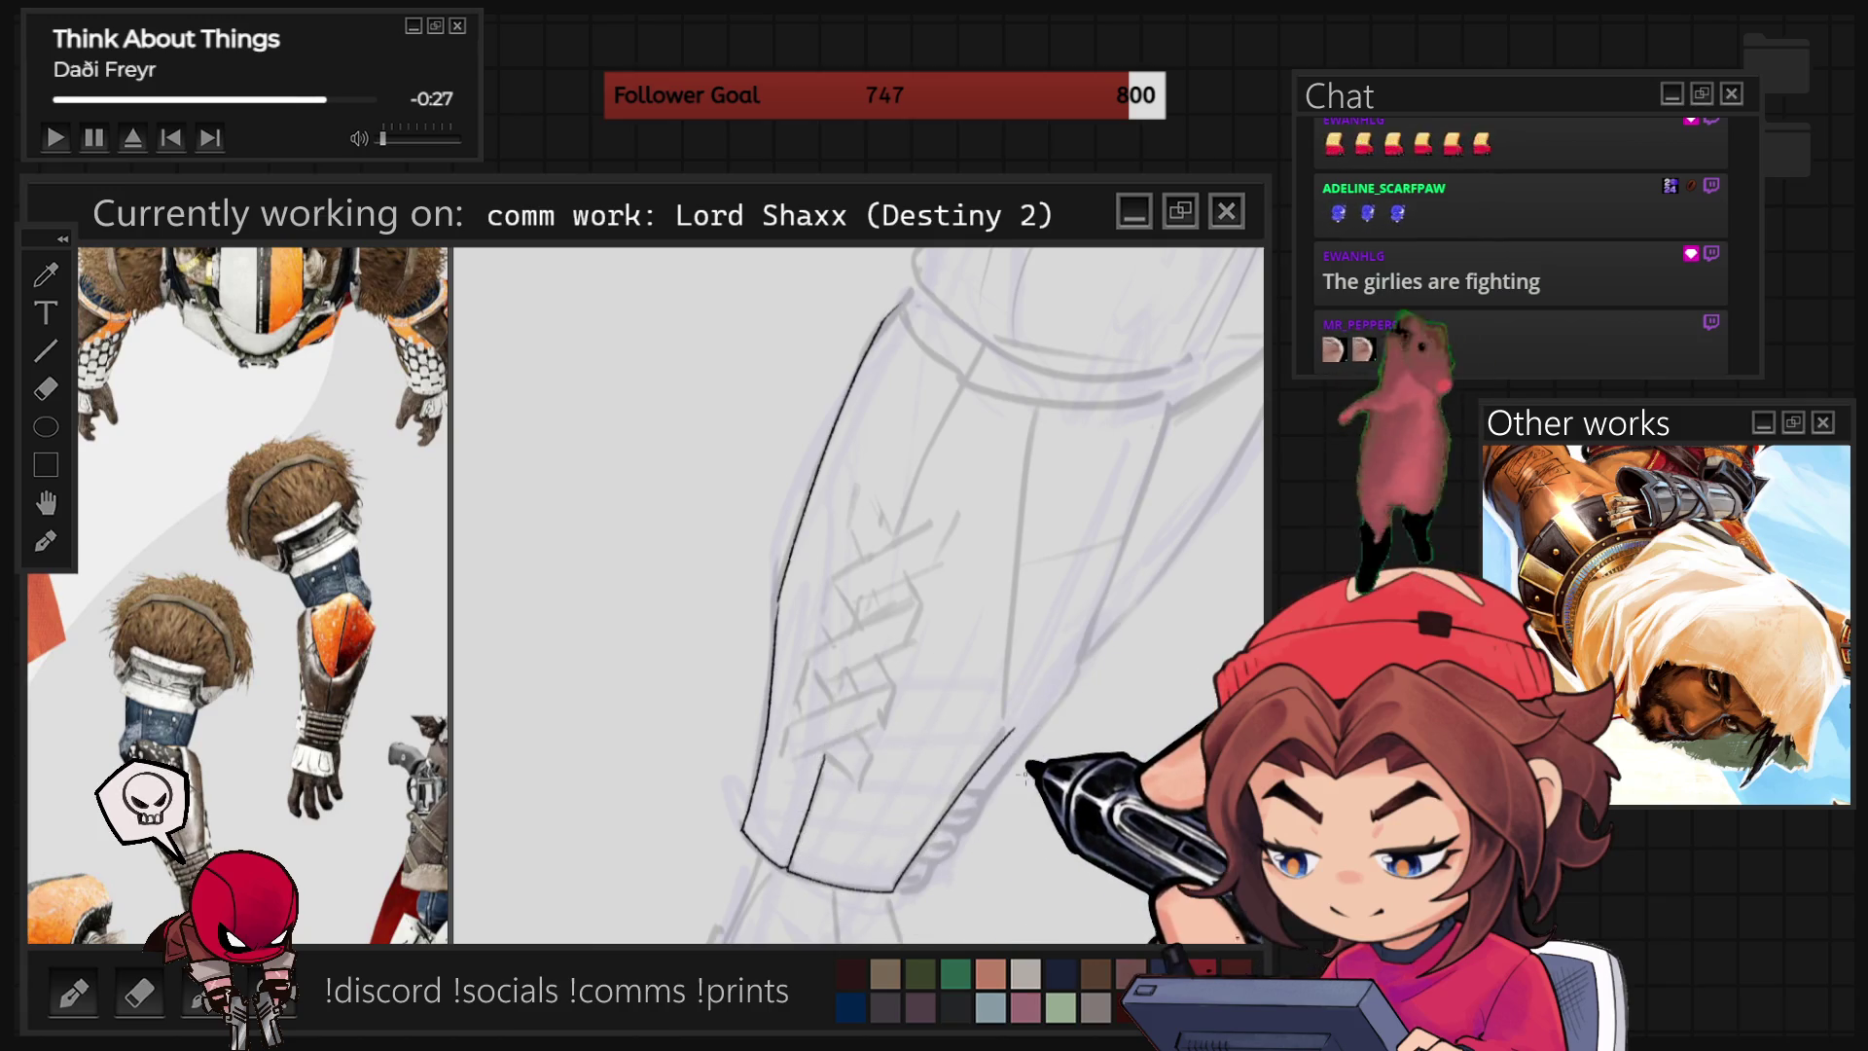
Ink the sleeve's strap hatching and long contour, tilting and repositioning the view around the cuff.
{"action": "left_click_drag", "start_coordinate": [857, 584], "coordinate": [876, 544]}
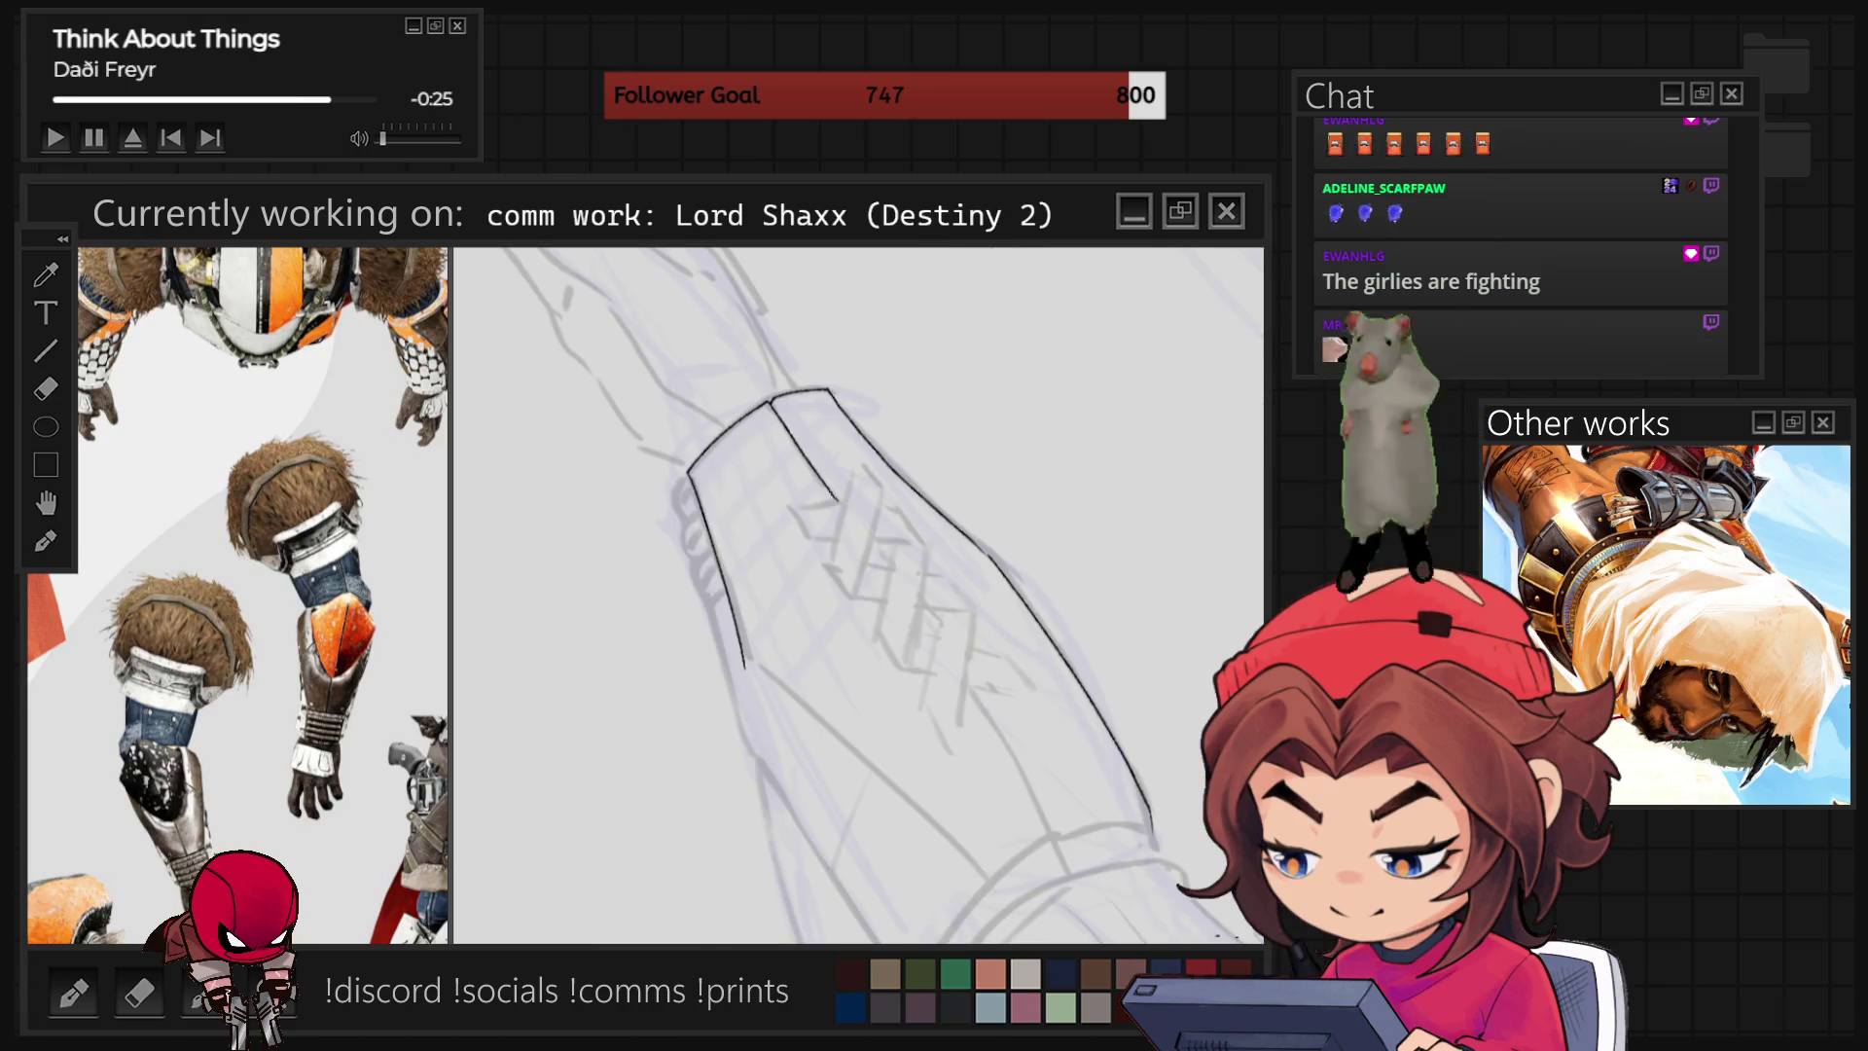
{"action": "mouse_move", "coordinate": [729, 492]}
{"action": "left_mouse_down"}
{"action": "mouse_move", "coordinate": [718, 534]}
{"action": "mouse_move", "coordinate": [864, 718]}
{"action": "mouse_move", "coordinate": [865, 670]}
{"action": "left_mouse_up"}
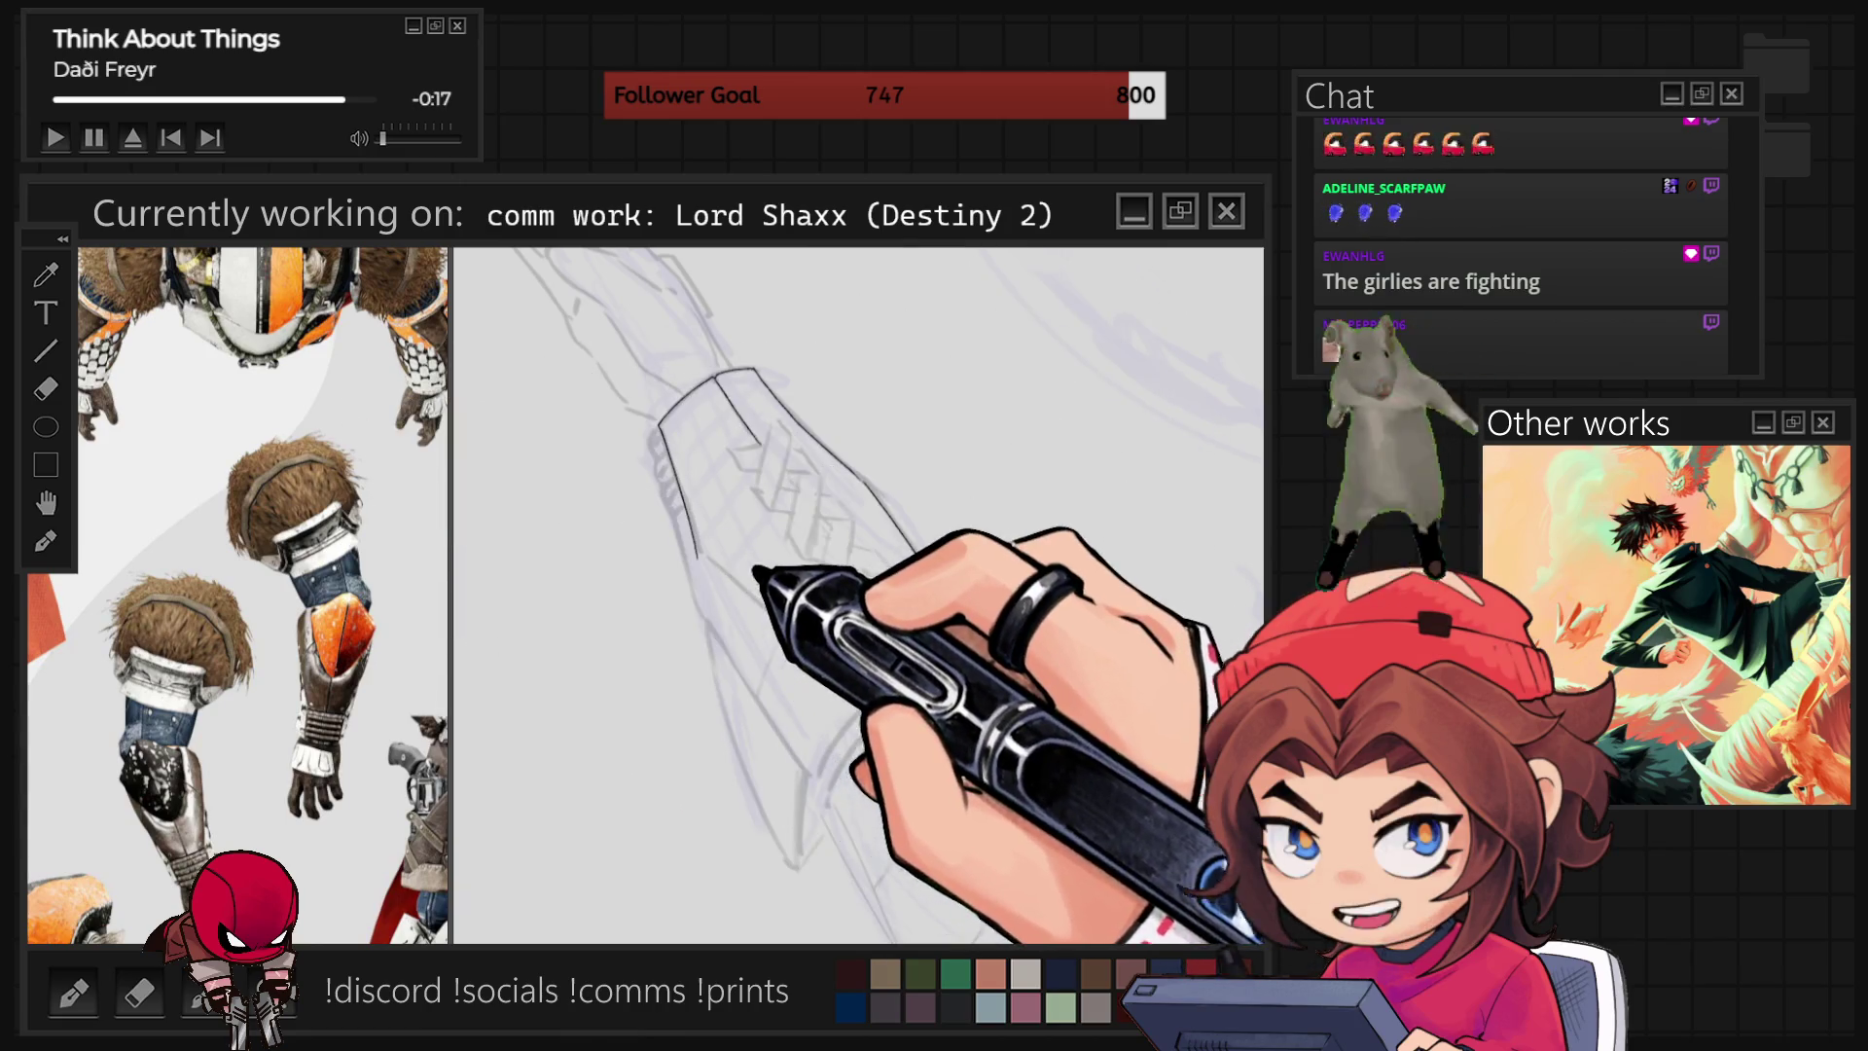
{"action": "left_click_drag", "start_coordinate": [856, 584], "coordinate": [798, 528]}
{"action": "mouse_move", "coordinate": [740, 428]}
{"action": "left_mouse_down"}
{"action": "mouse_move", "coordinate": [779, 544]}
{"action": "mouse_move", "coordinate": [959, 638]}
{"action": "left_mouse_up"}
{"action": "key", "text": "r"}
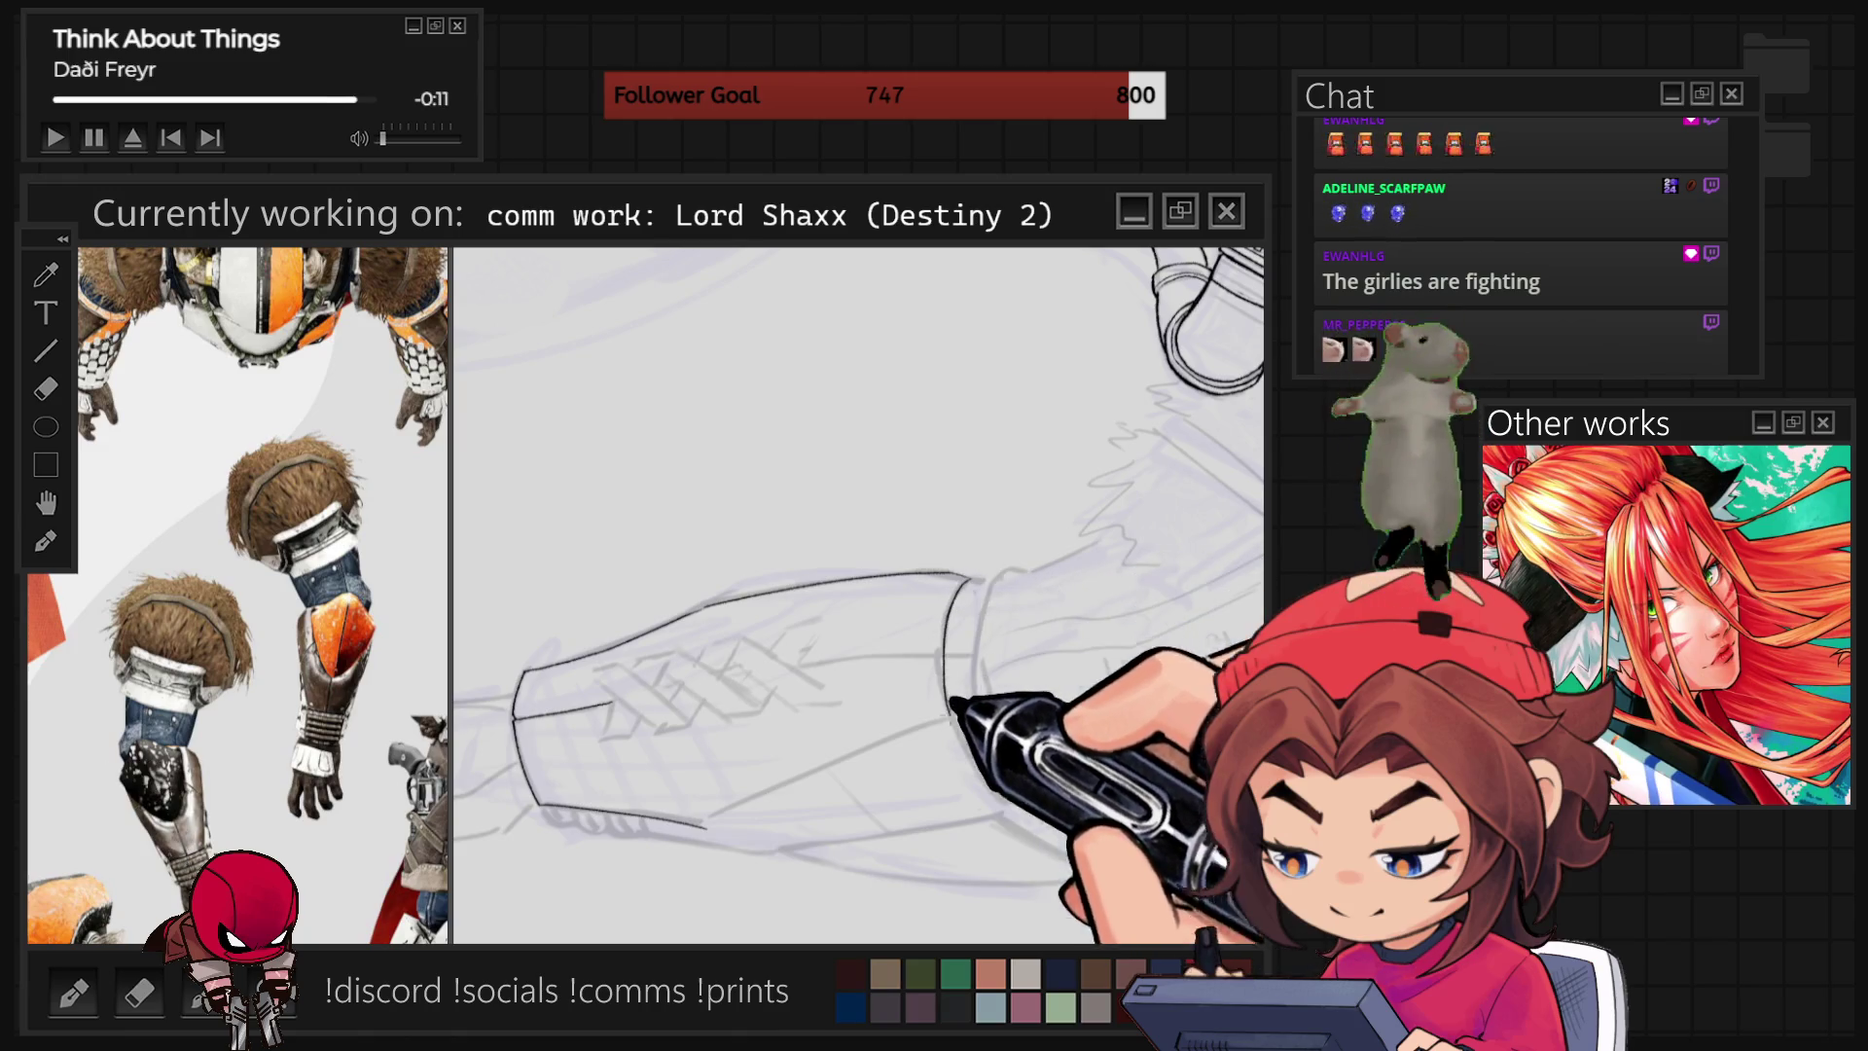
Ink the curved line at the cuff's end, then rotate and zoom the view onto the X mark.
{"action": "left_click_drag", "start_coordinate": [966, 580], "coordinate": [951, 693]}
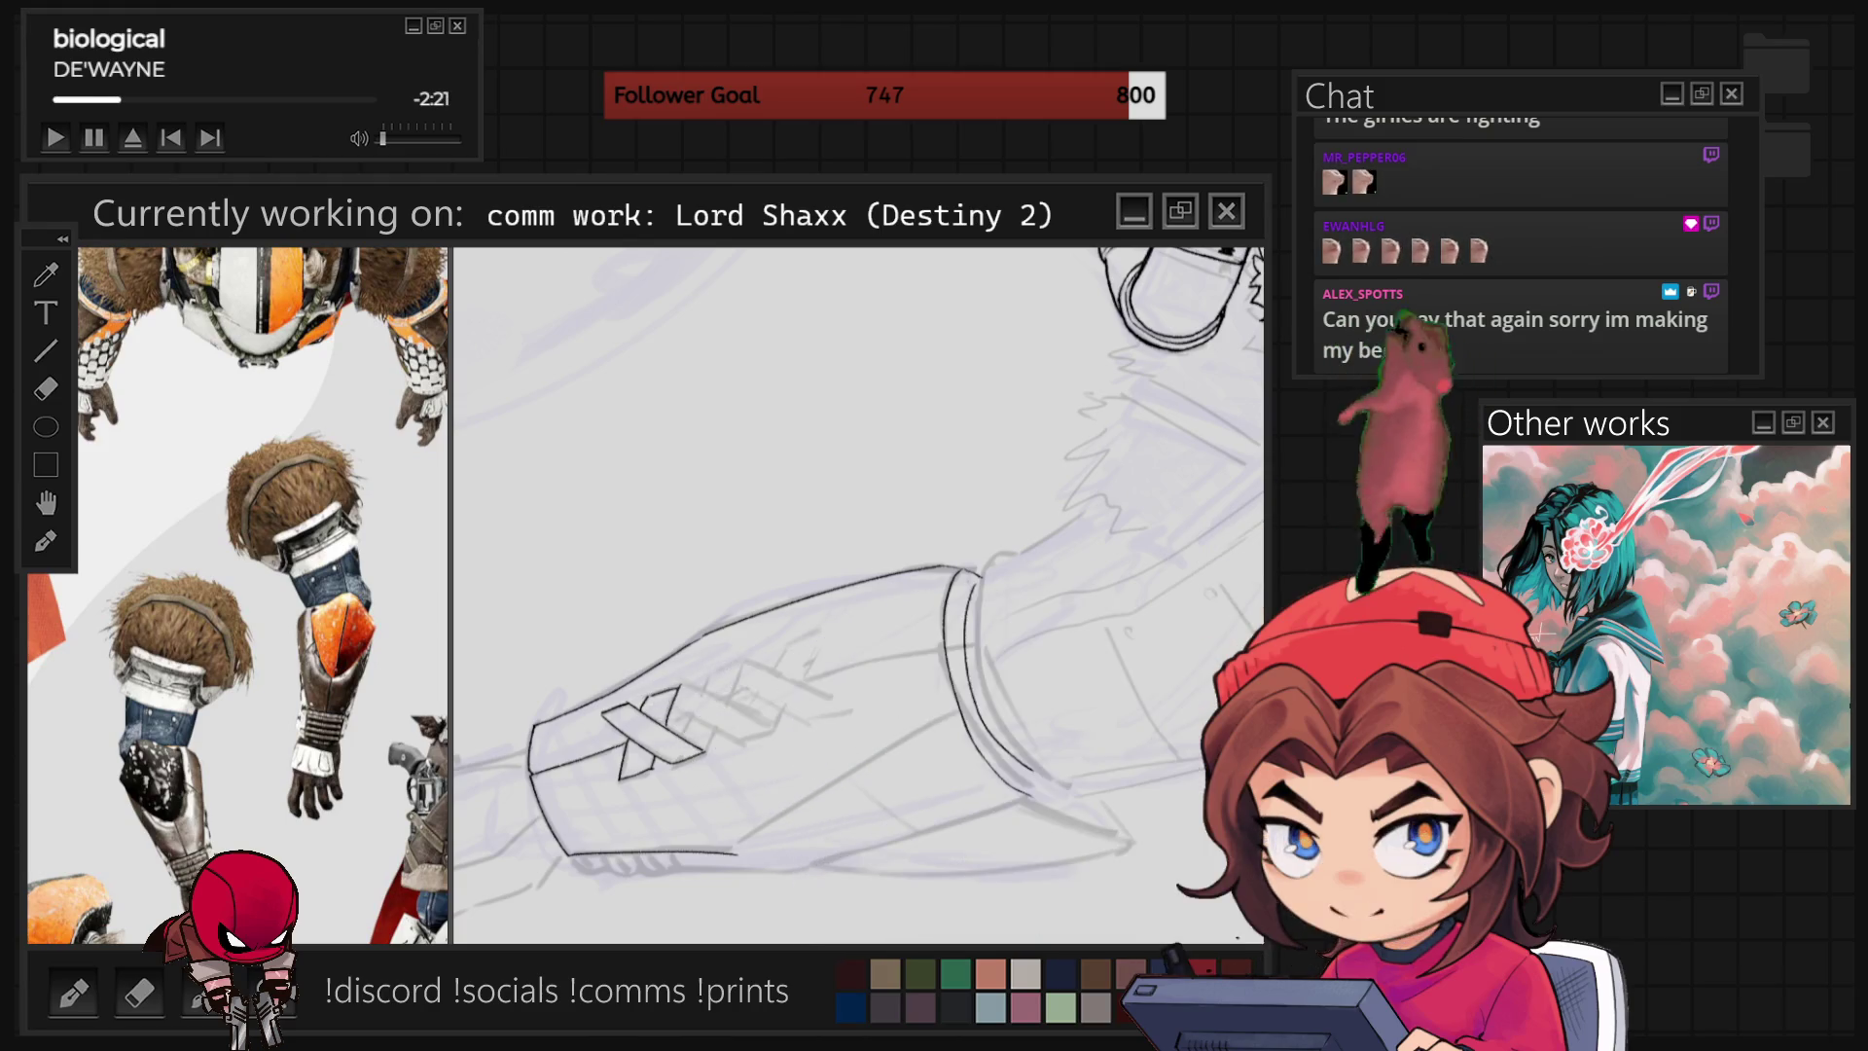
{"action": "key", "text": "r"}
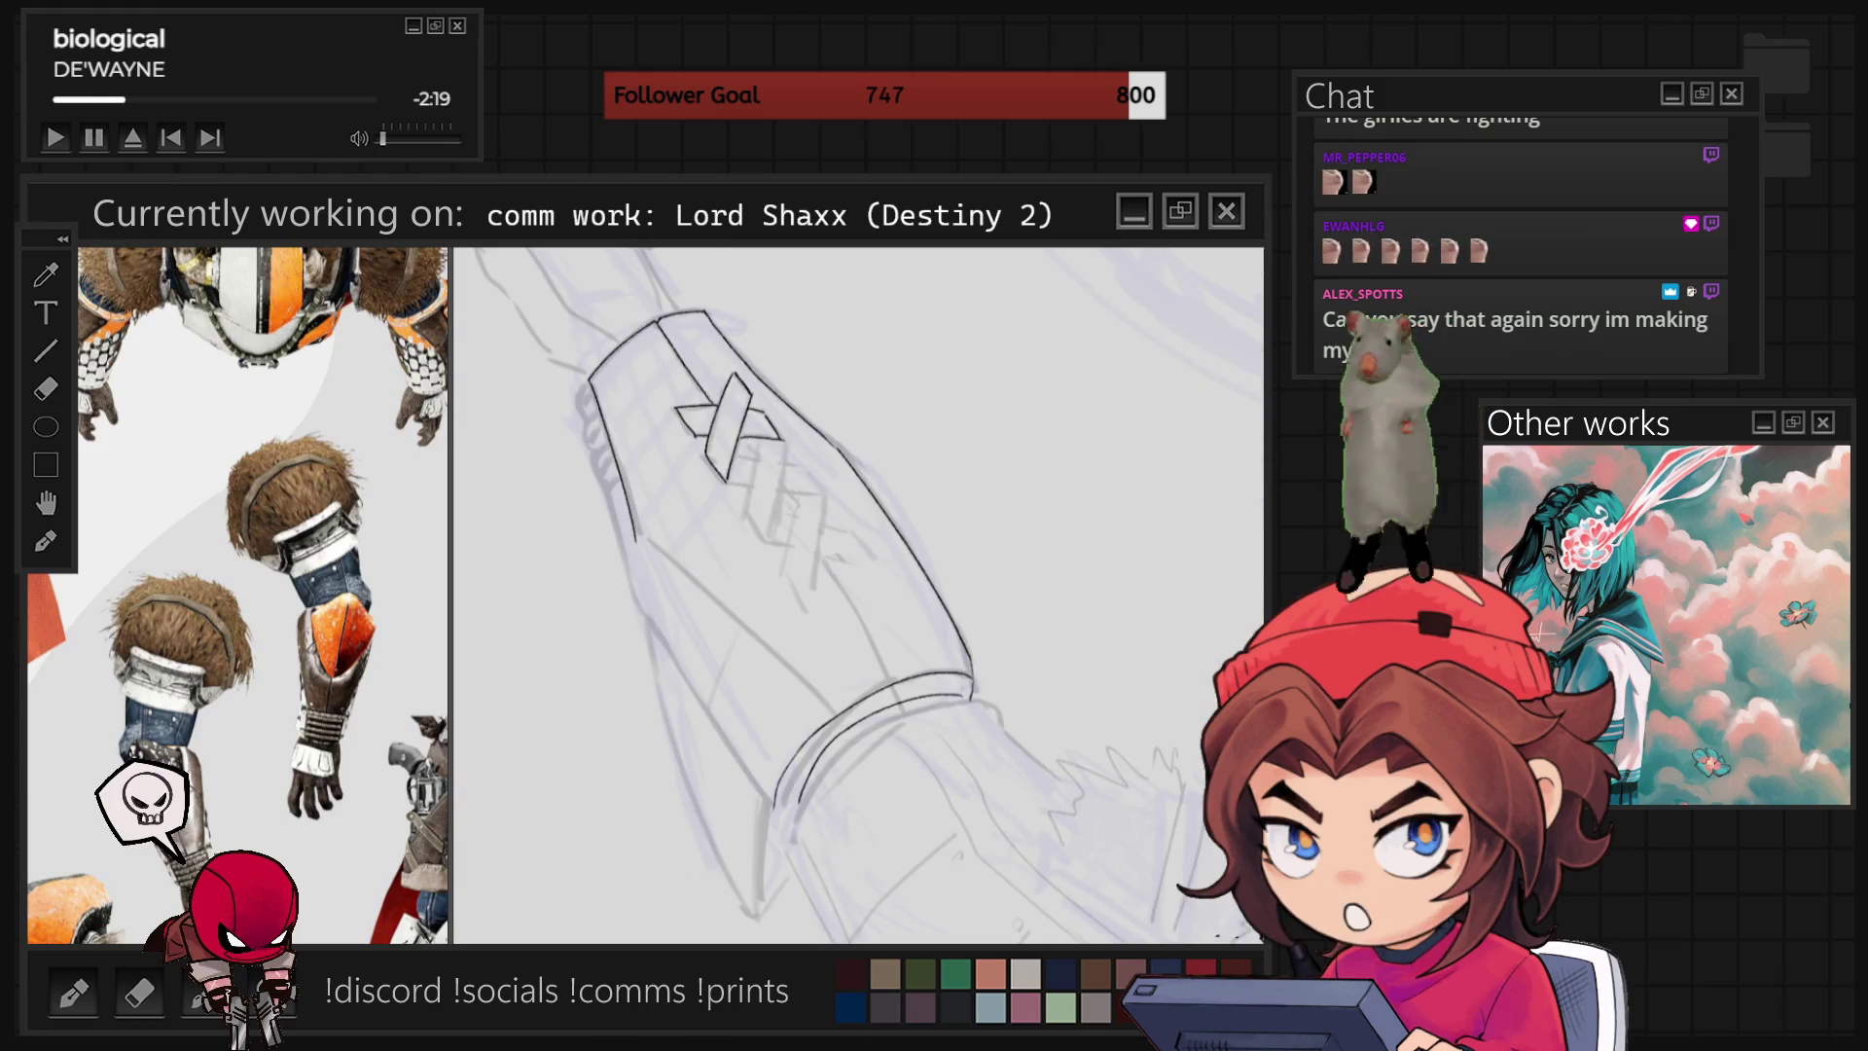
{"action": "key", "text": "ctrl+plus"}
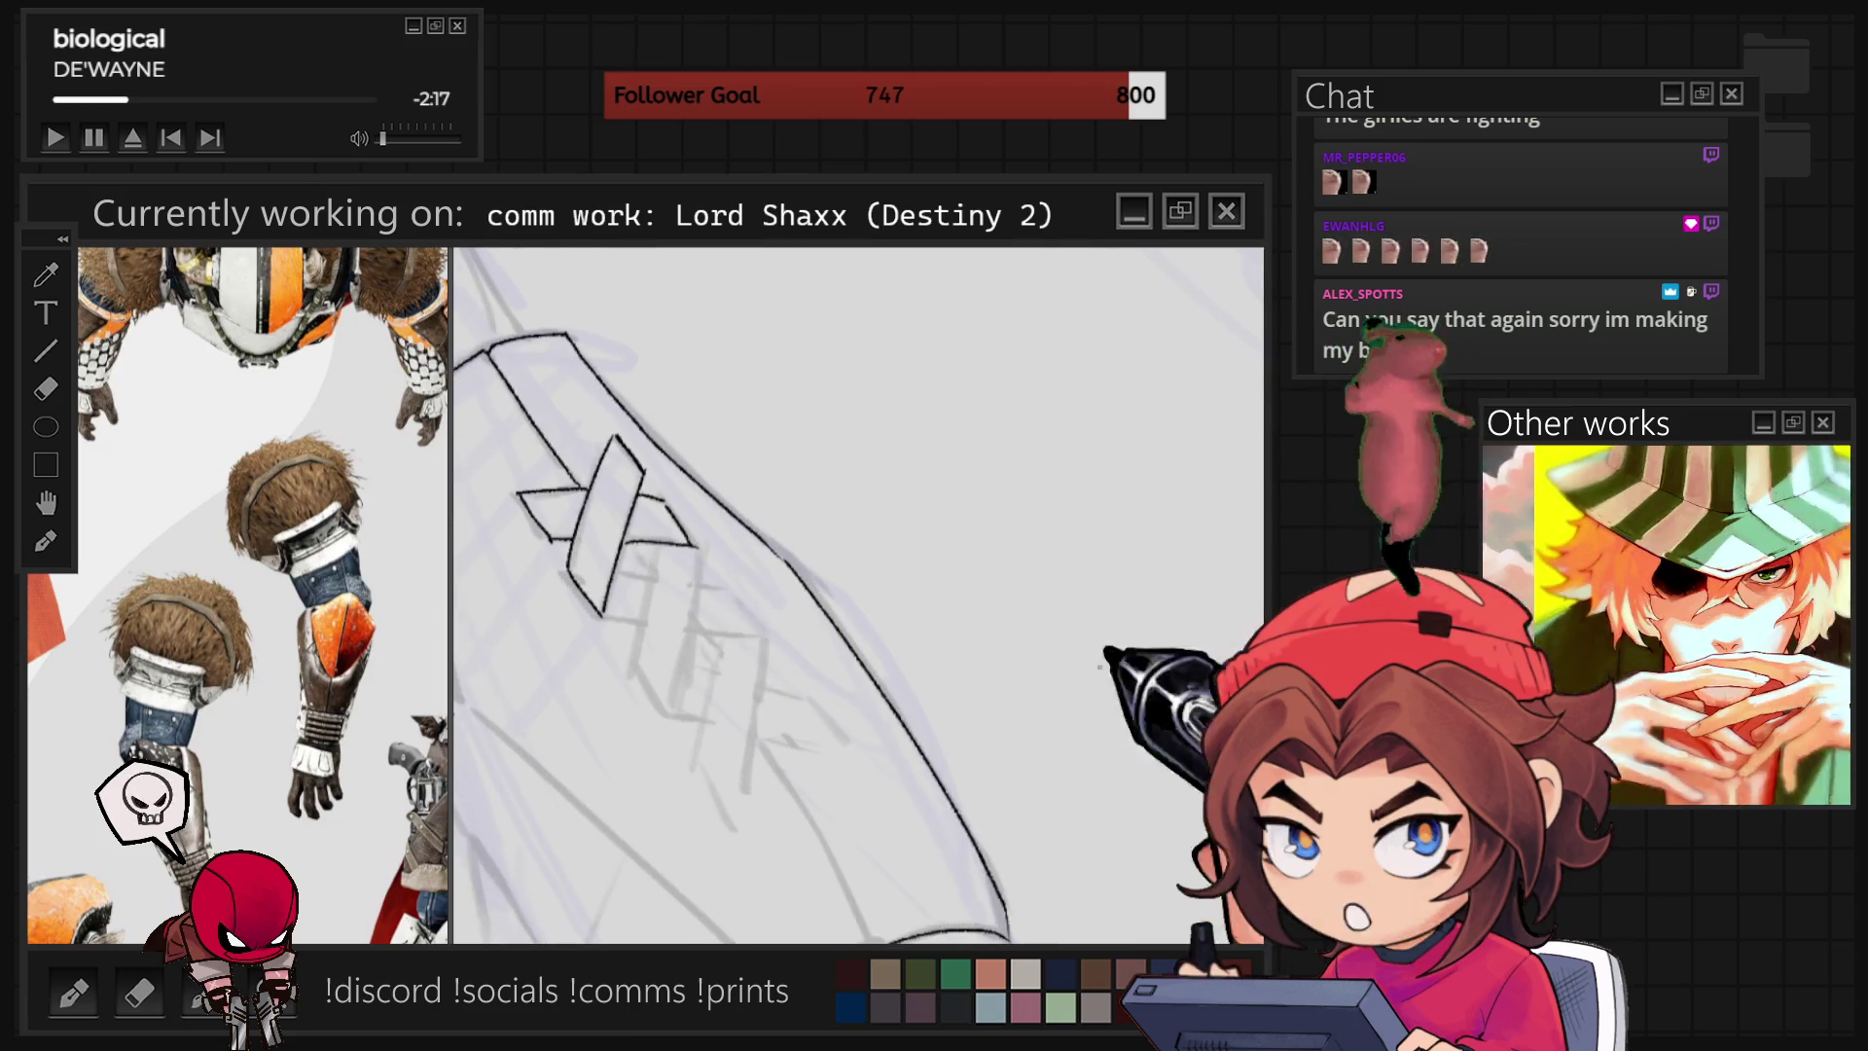
{"action": "mouse_move", "coordinate": [910, 587]}
{"action": "left_mouse_down"}
{"action": "mouse_move", "coordinate": [863, 609]}
{"action": "mouse_move", "coordinate": [776, 523]}
{"action": "left_mouse_up"}
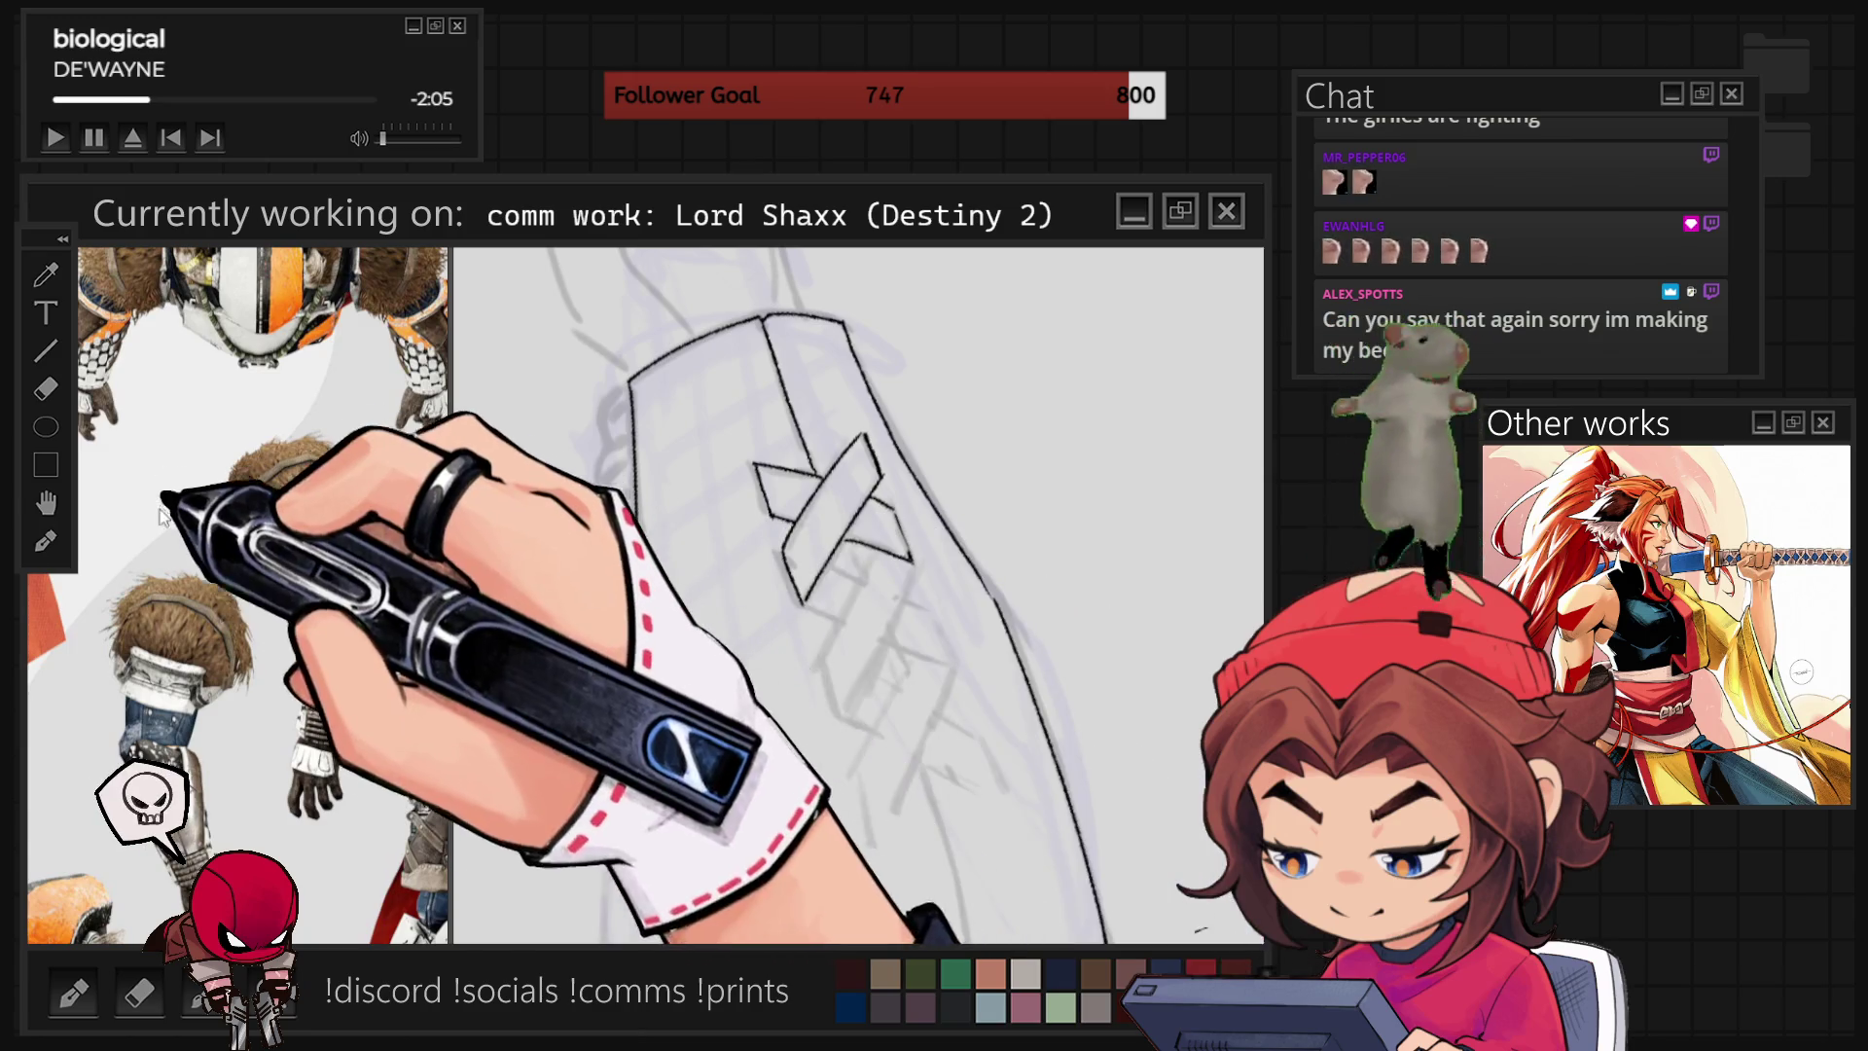
{"action": "scroll", "coordinate": [268, 549], "scroll_direction": "down", "scroll_amount": 5}
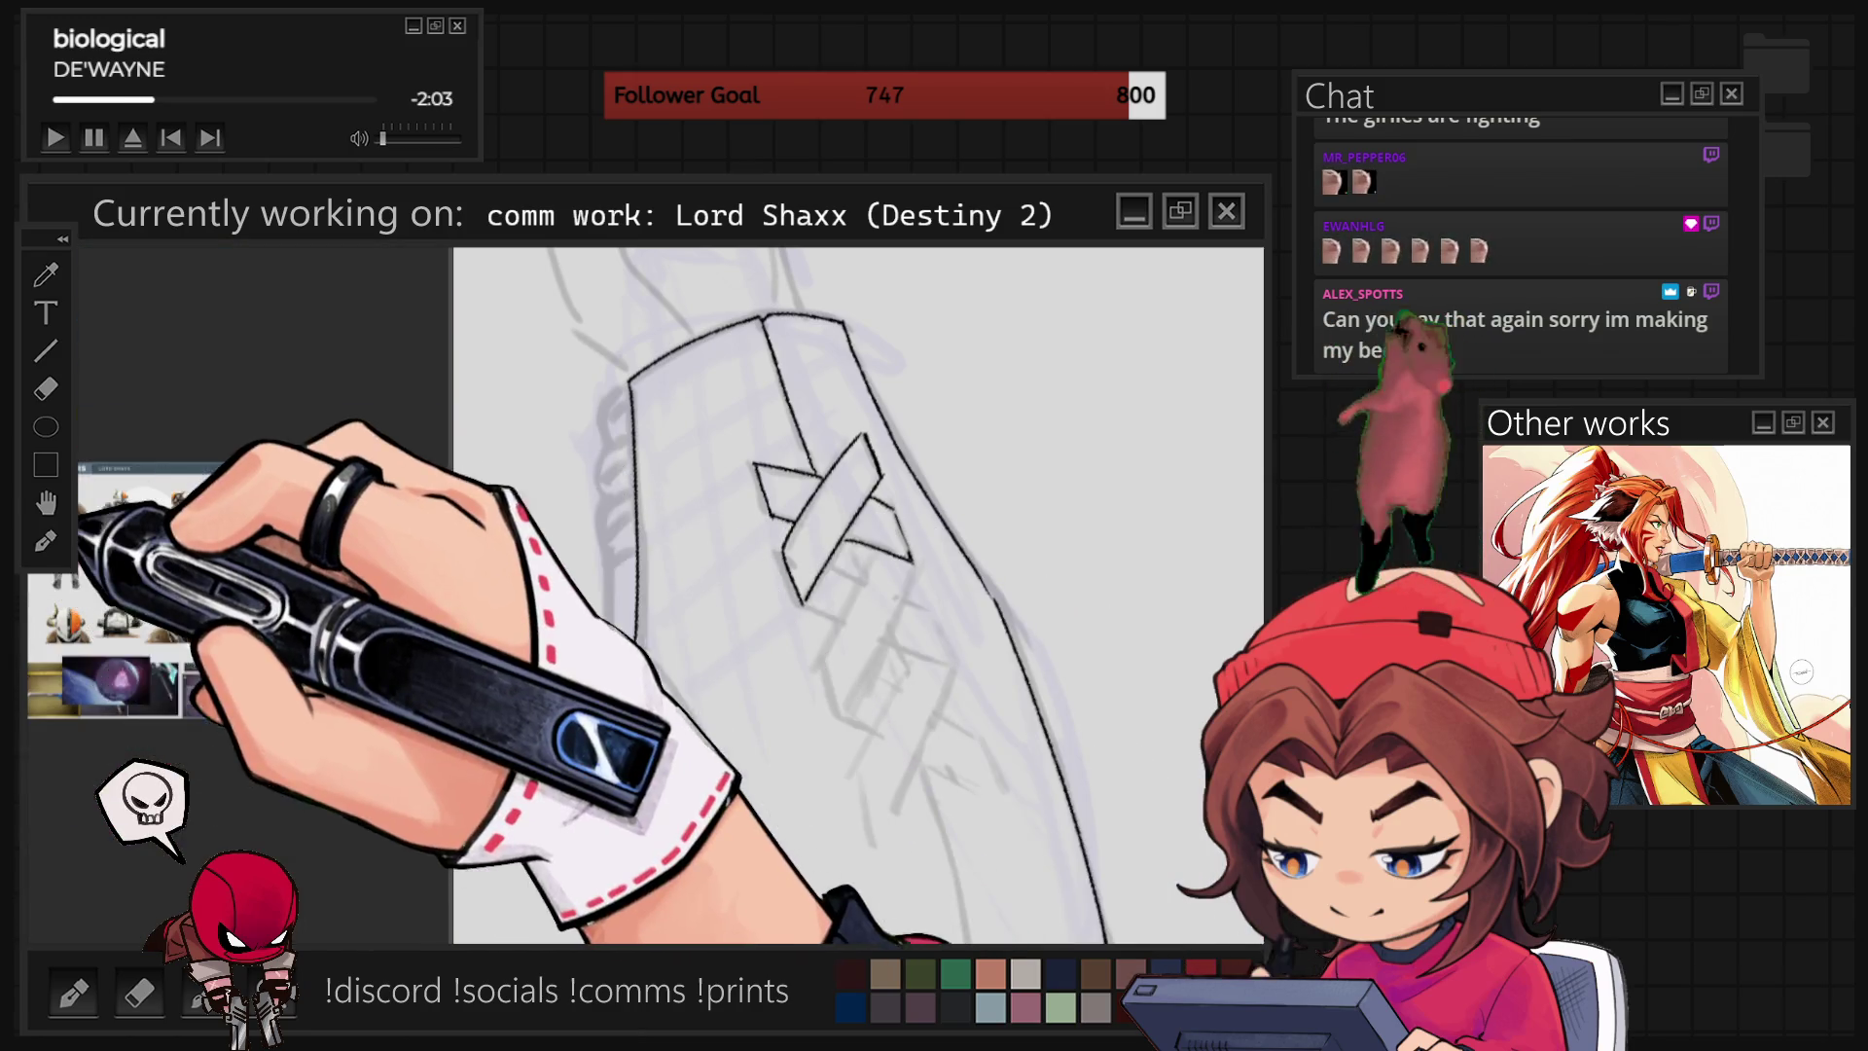
Zoom the reference to Shaxx's torso, belt and gun, then ink extra strap detail beside the X mark.
{"action": "scroll", "coordinate": [109, 541], "scroll_direction": "up", "scroll_amount": 5}
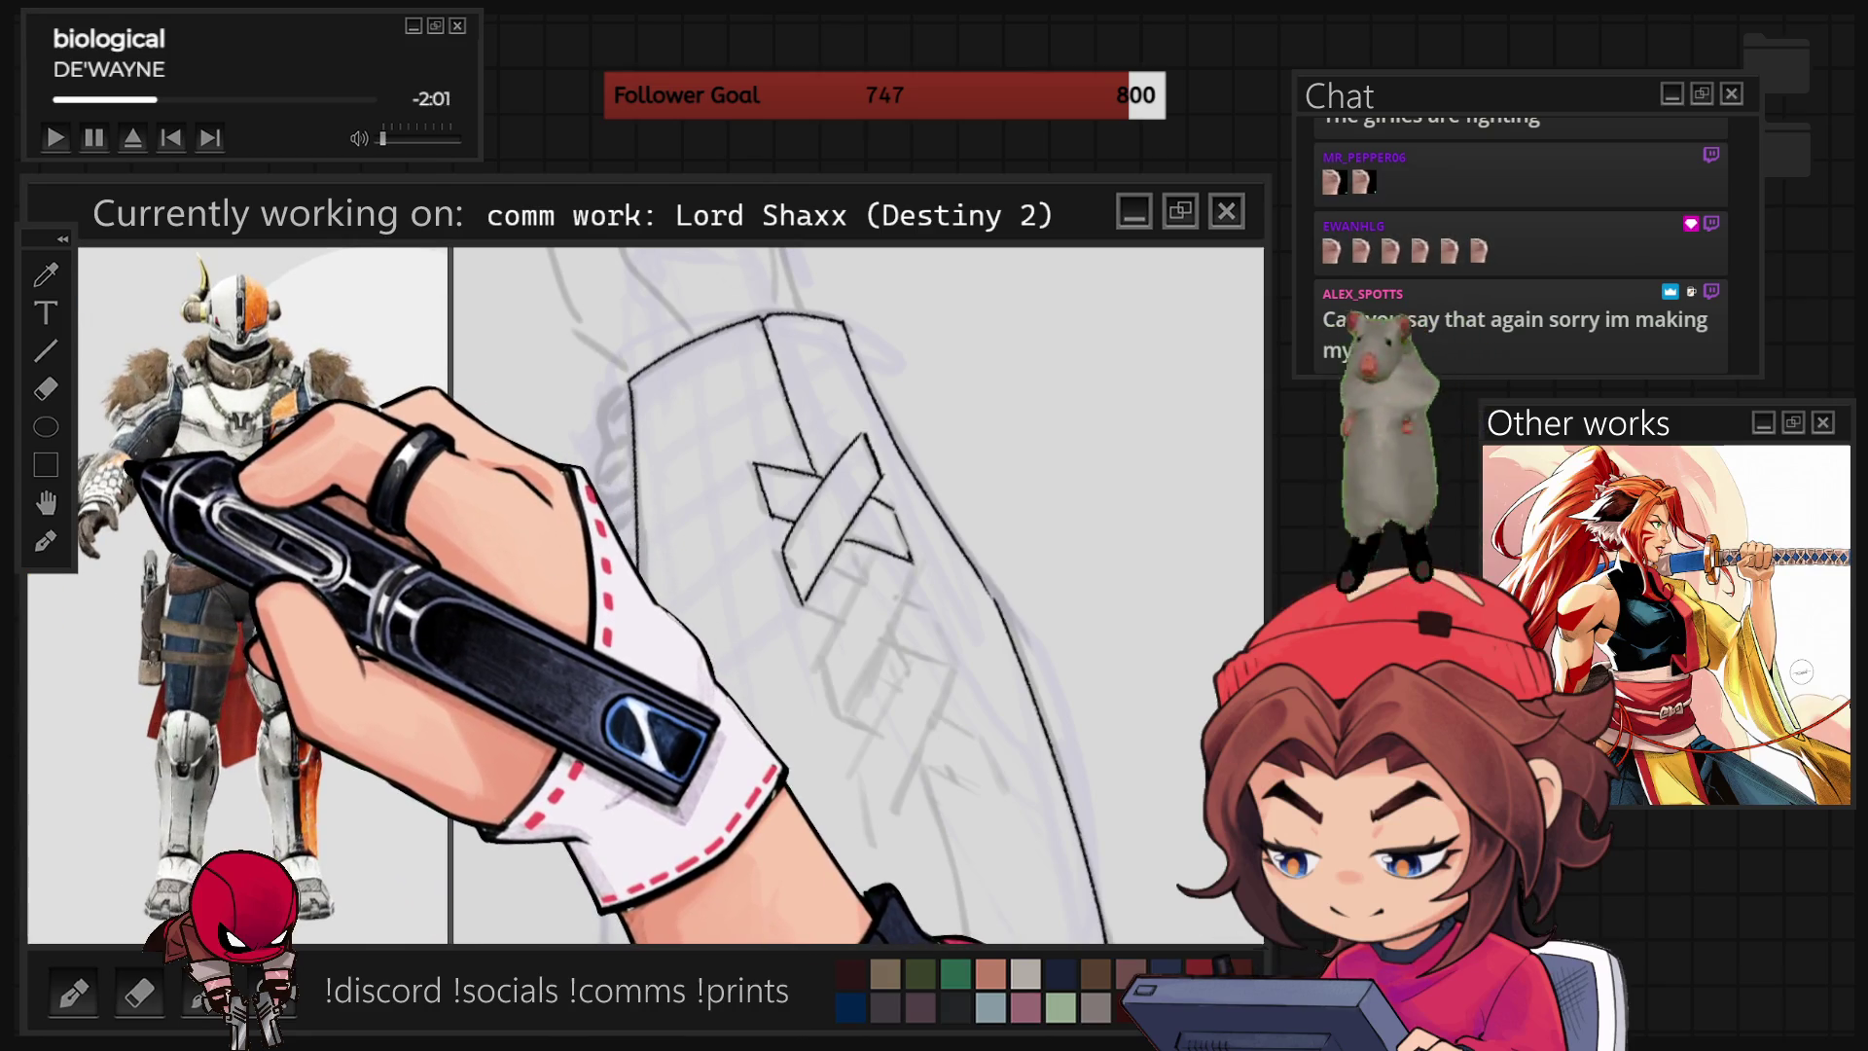
{"action": "scroll", "coordinate": [122, 465], "scroll_direction": "up", "scroll_amount": 3}
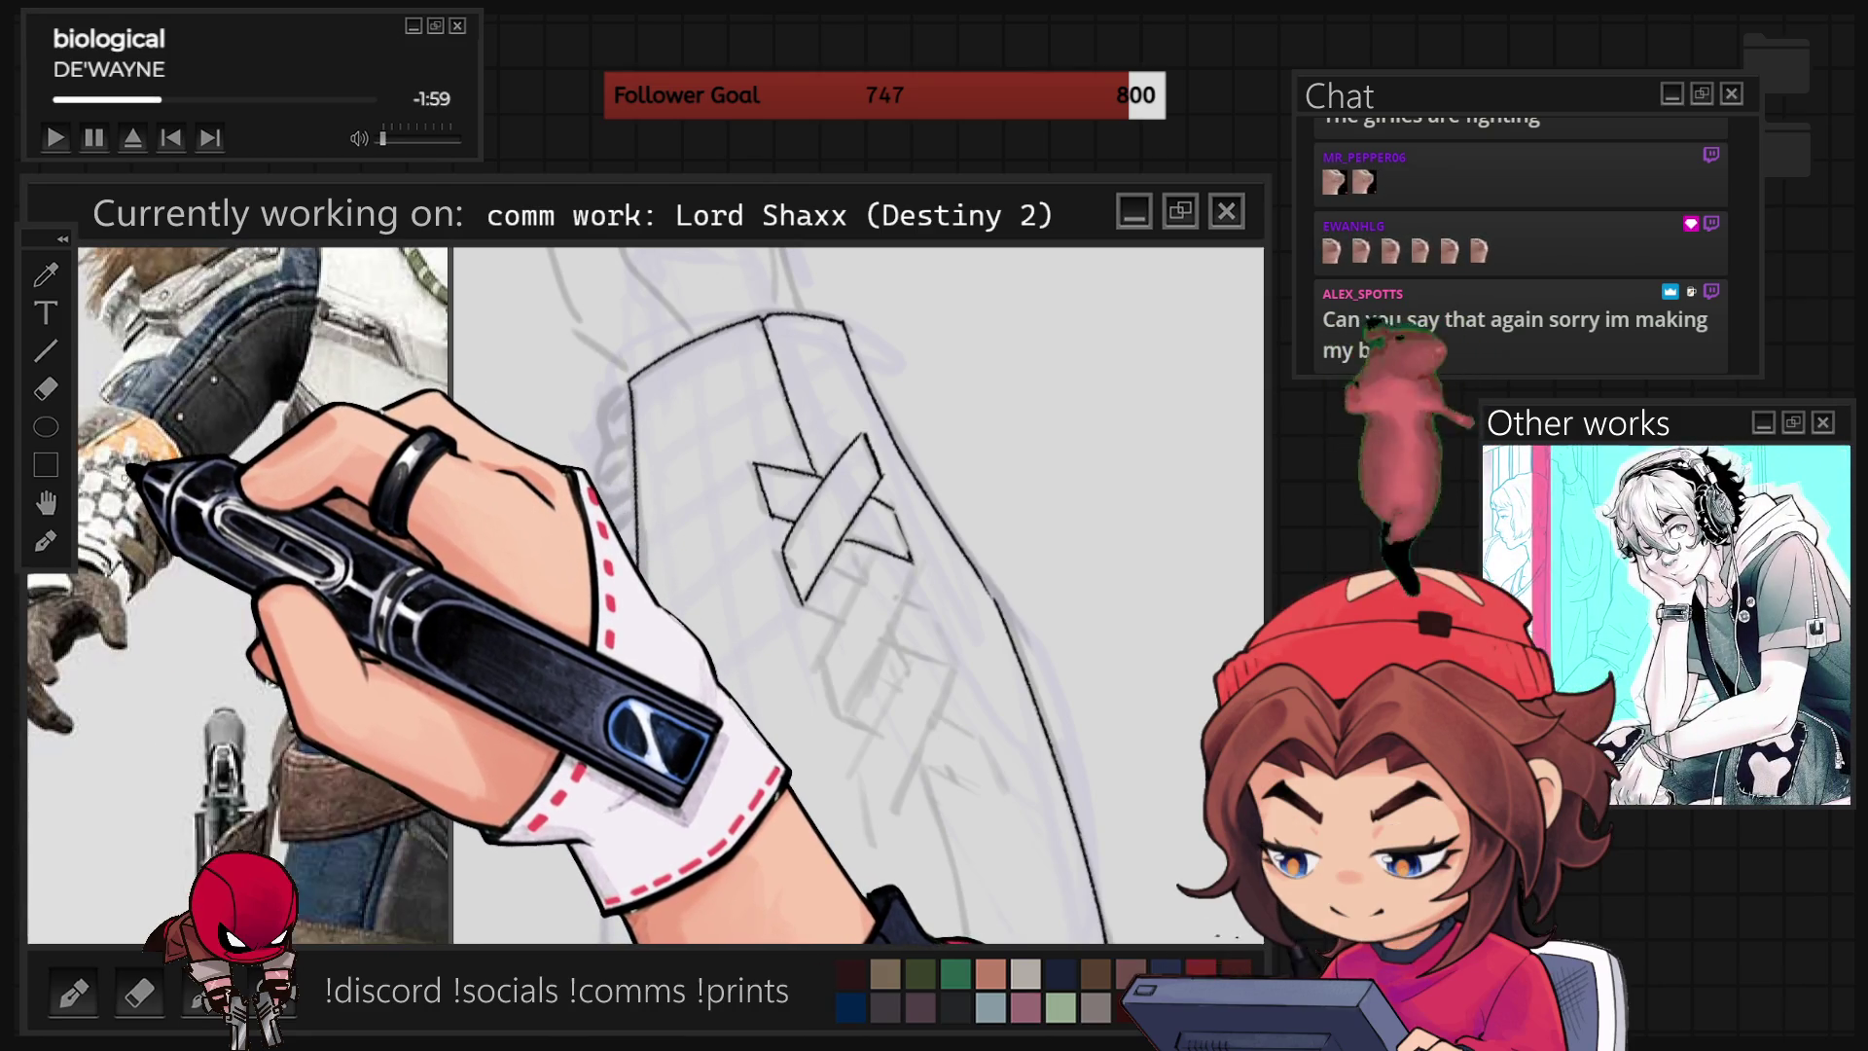
{"action": "scroll", "coordinate": [136, 472], "scroll_direction": "down", "scroll_amount": 2}
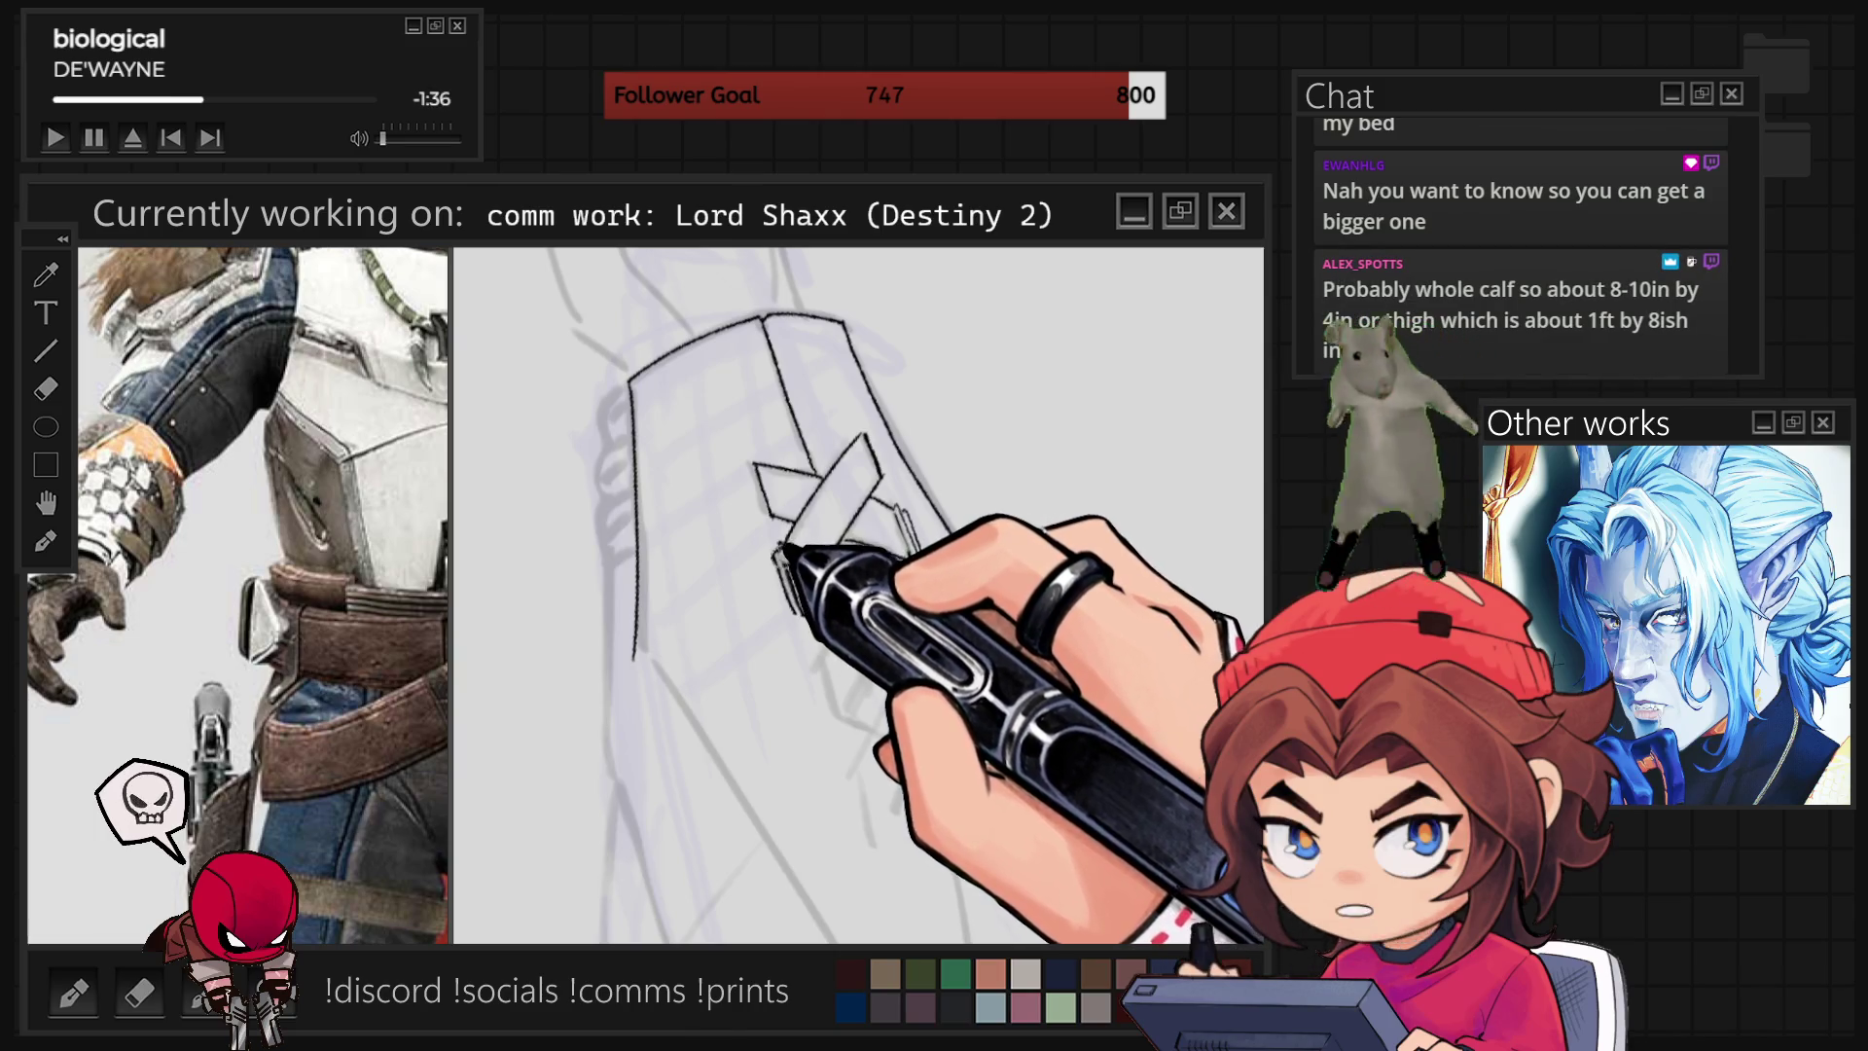
{"action": "left_click_drag", "start_coordinate": [903, 508], "coordinate": [920, 564]}
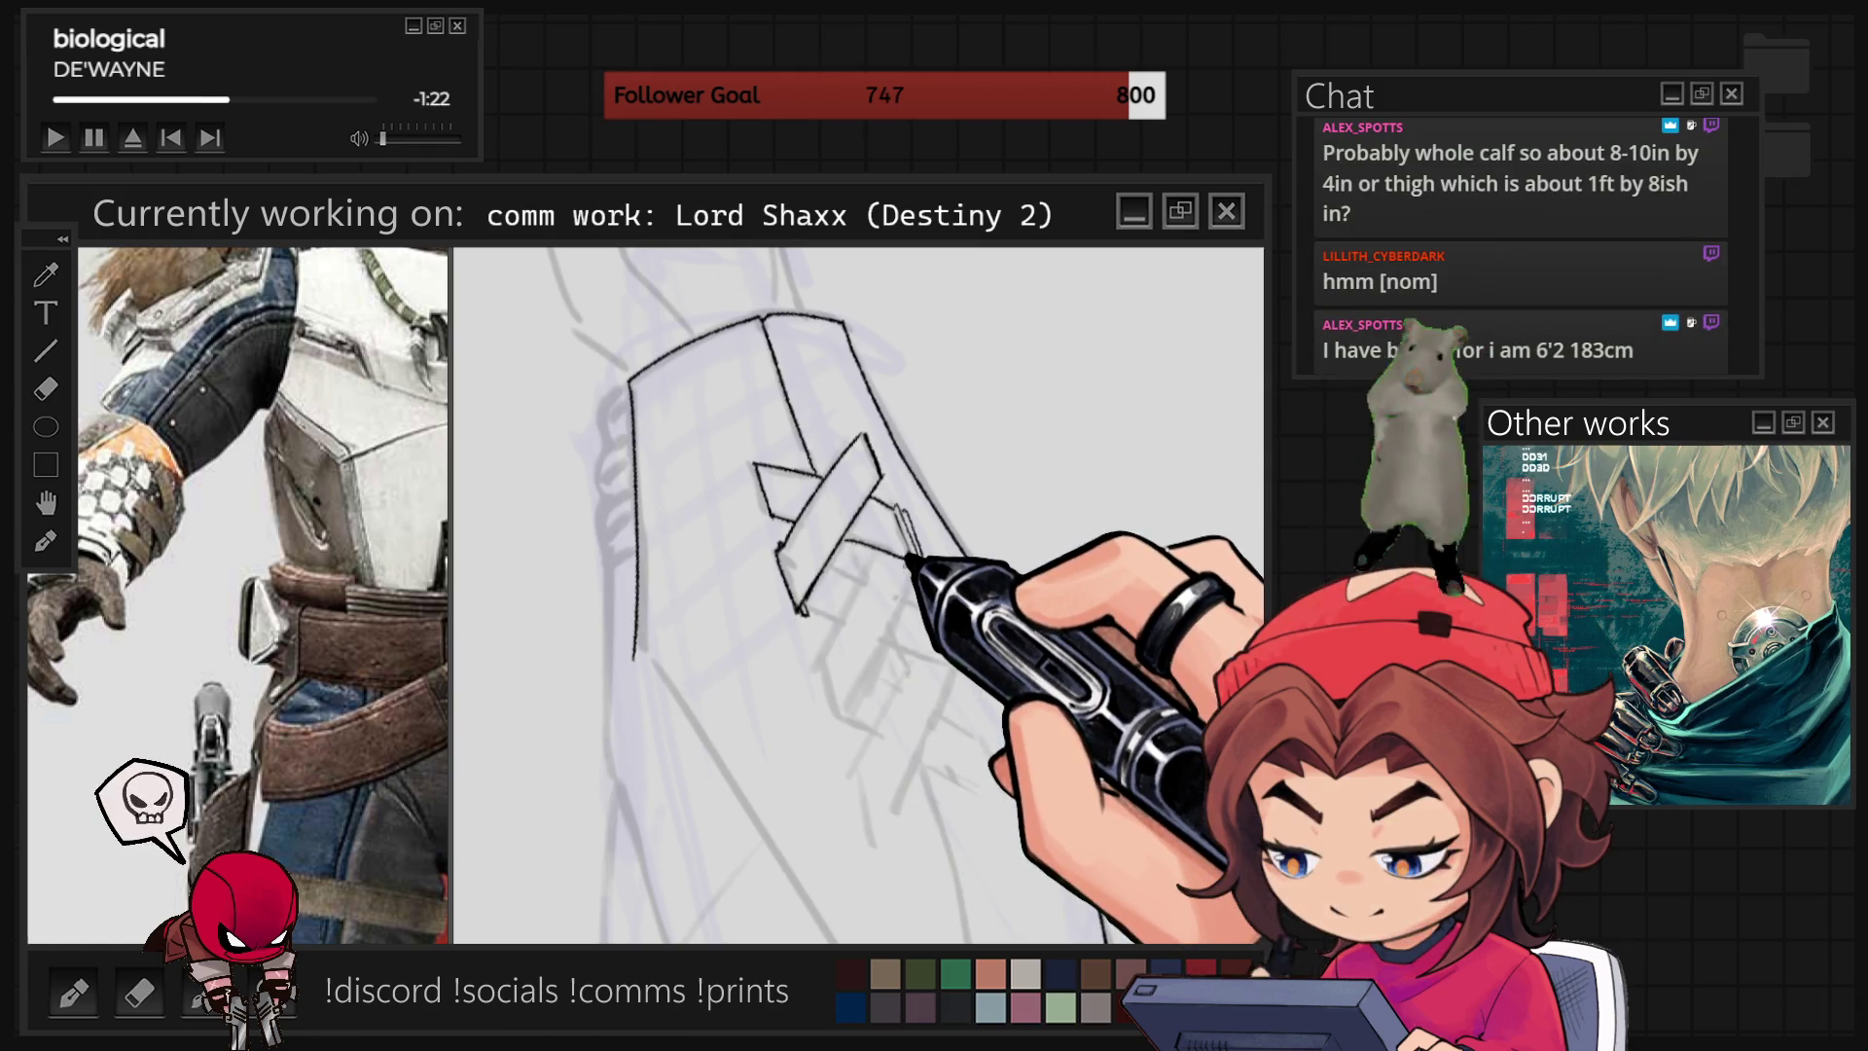
Zoom the canvas out and back in around the forearm's strap mark.
{"action": "scroll", "coordinate": [910, 559], "scroll_direction": "down", "scroll_amount": 5}
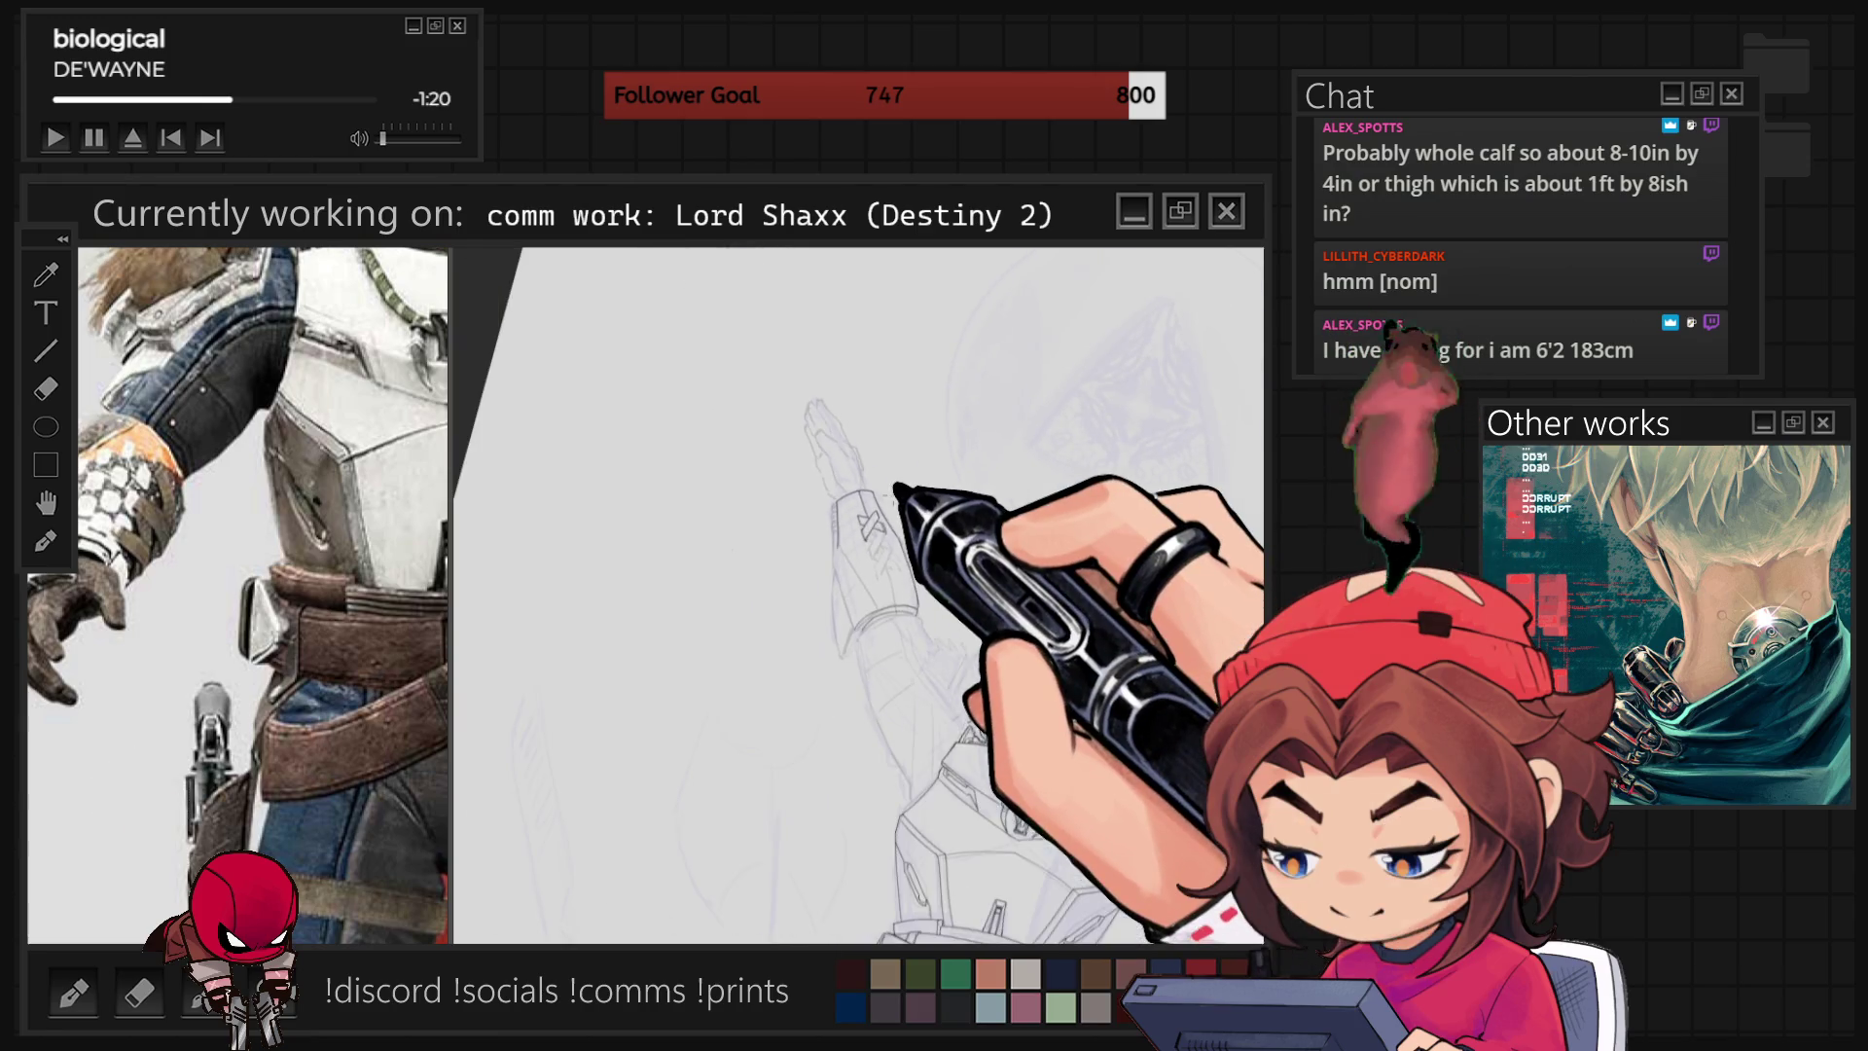
{"action": "scroll", "coordinate": [856, 594], "scroll_direction": "up", "scroll_amount": 5}
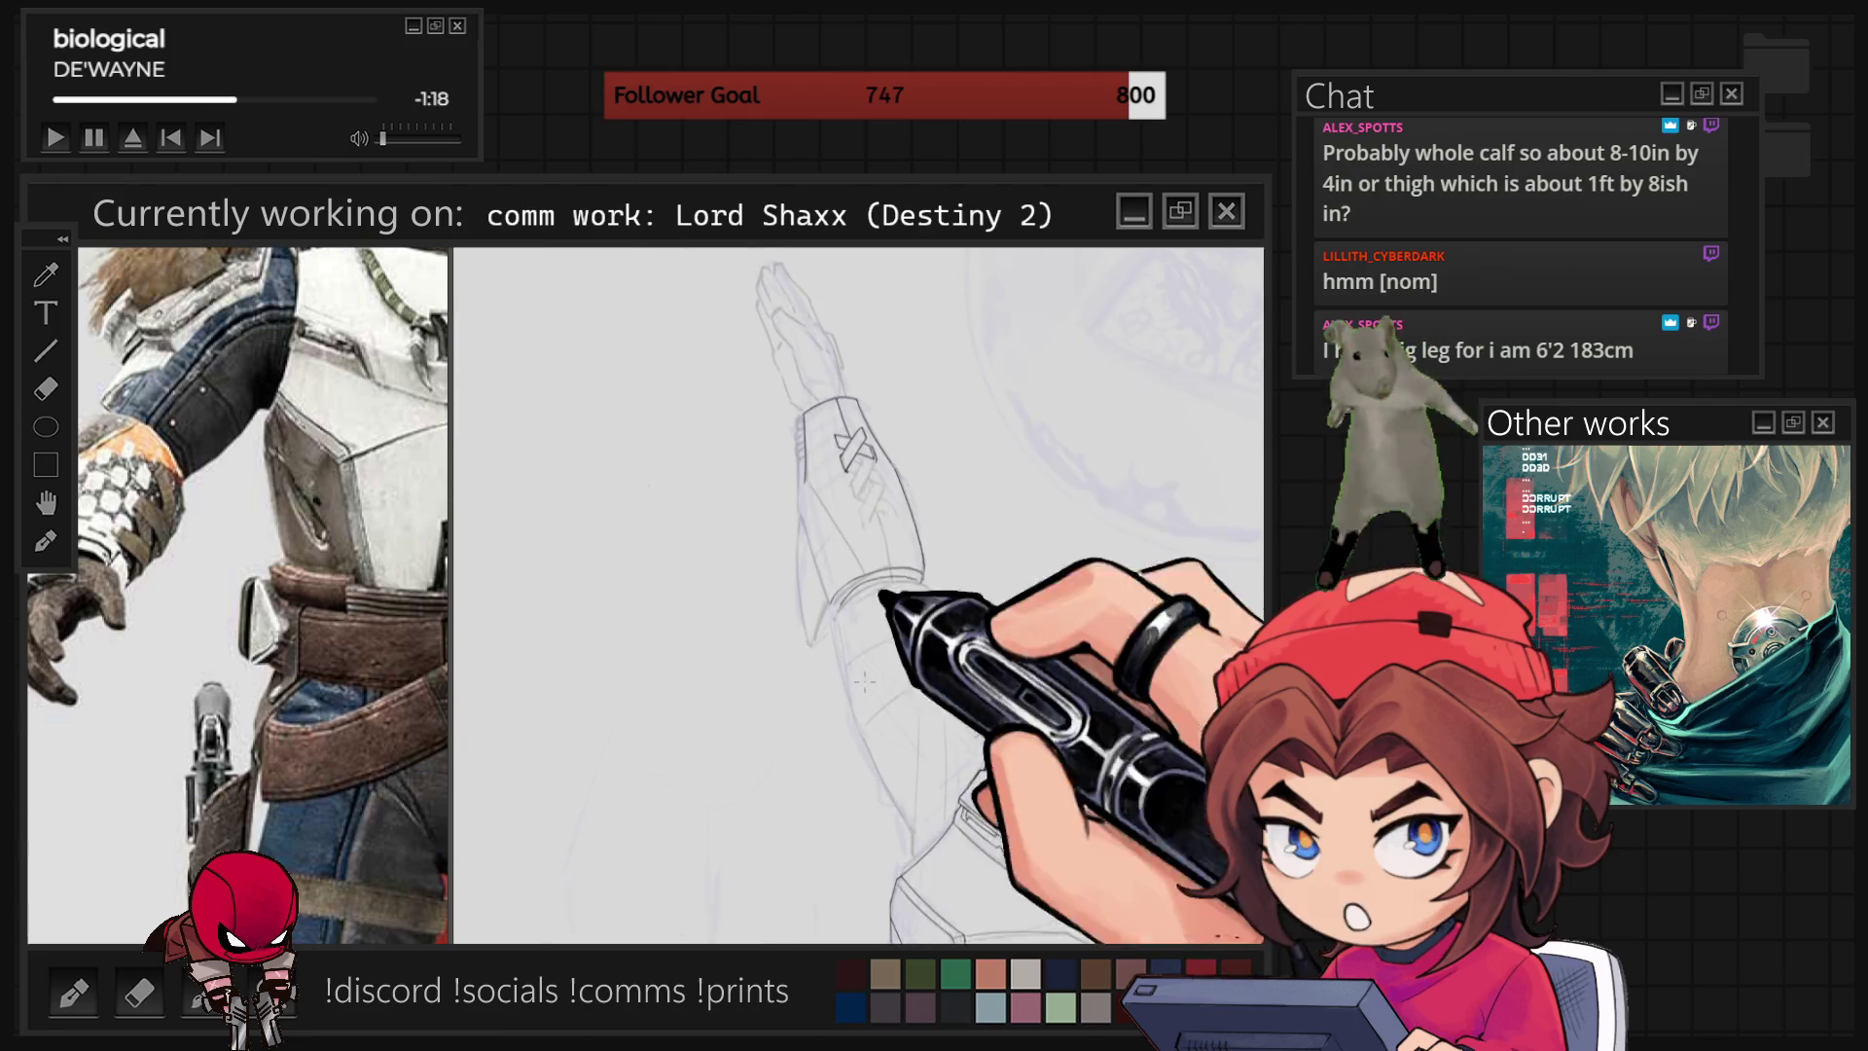
Zoom into the forearm and ink a strap line running down across the bracer.
{"action": "scroll", "coordinate": [876, 483], "scroll_direction": "up", "scroll_amount": 4}
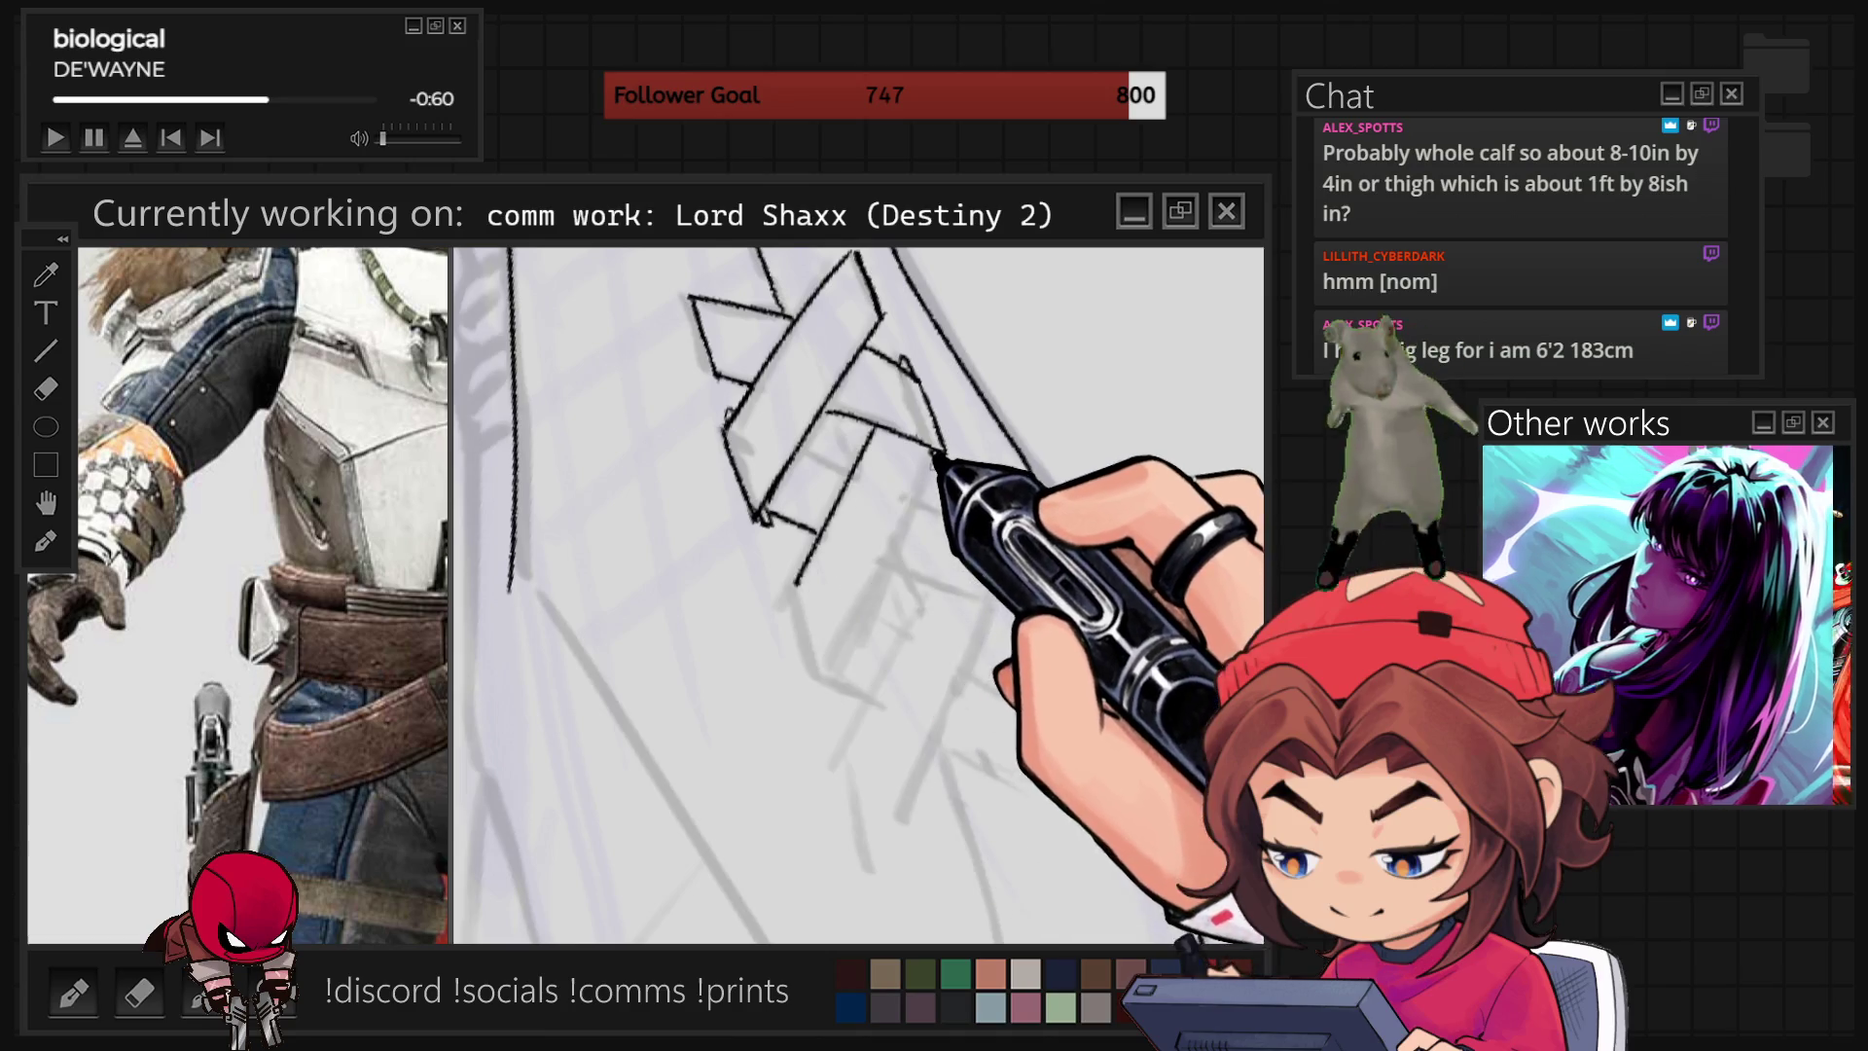
{"action": "left_click_drag", "start_coordinate": [938, 463], "coordinate": [871, 580]}
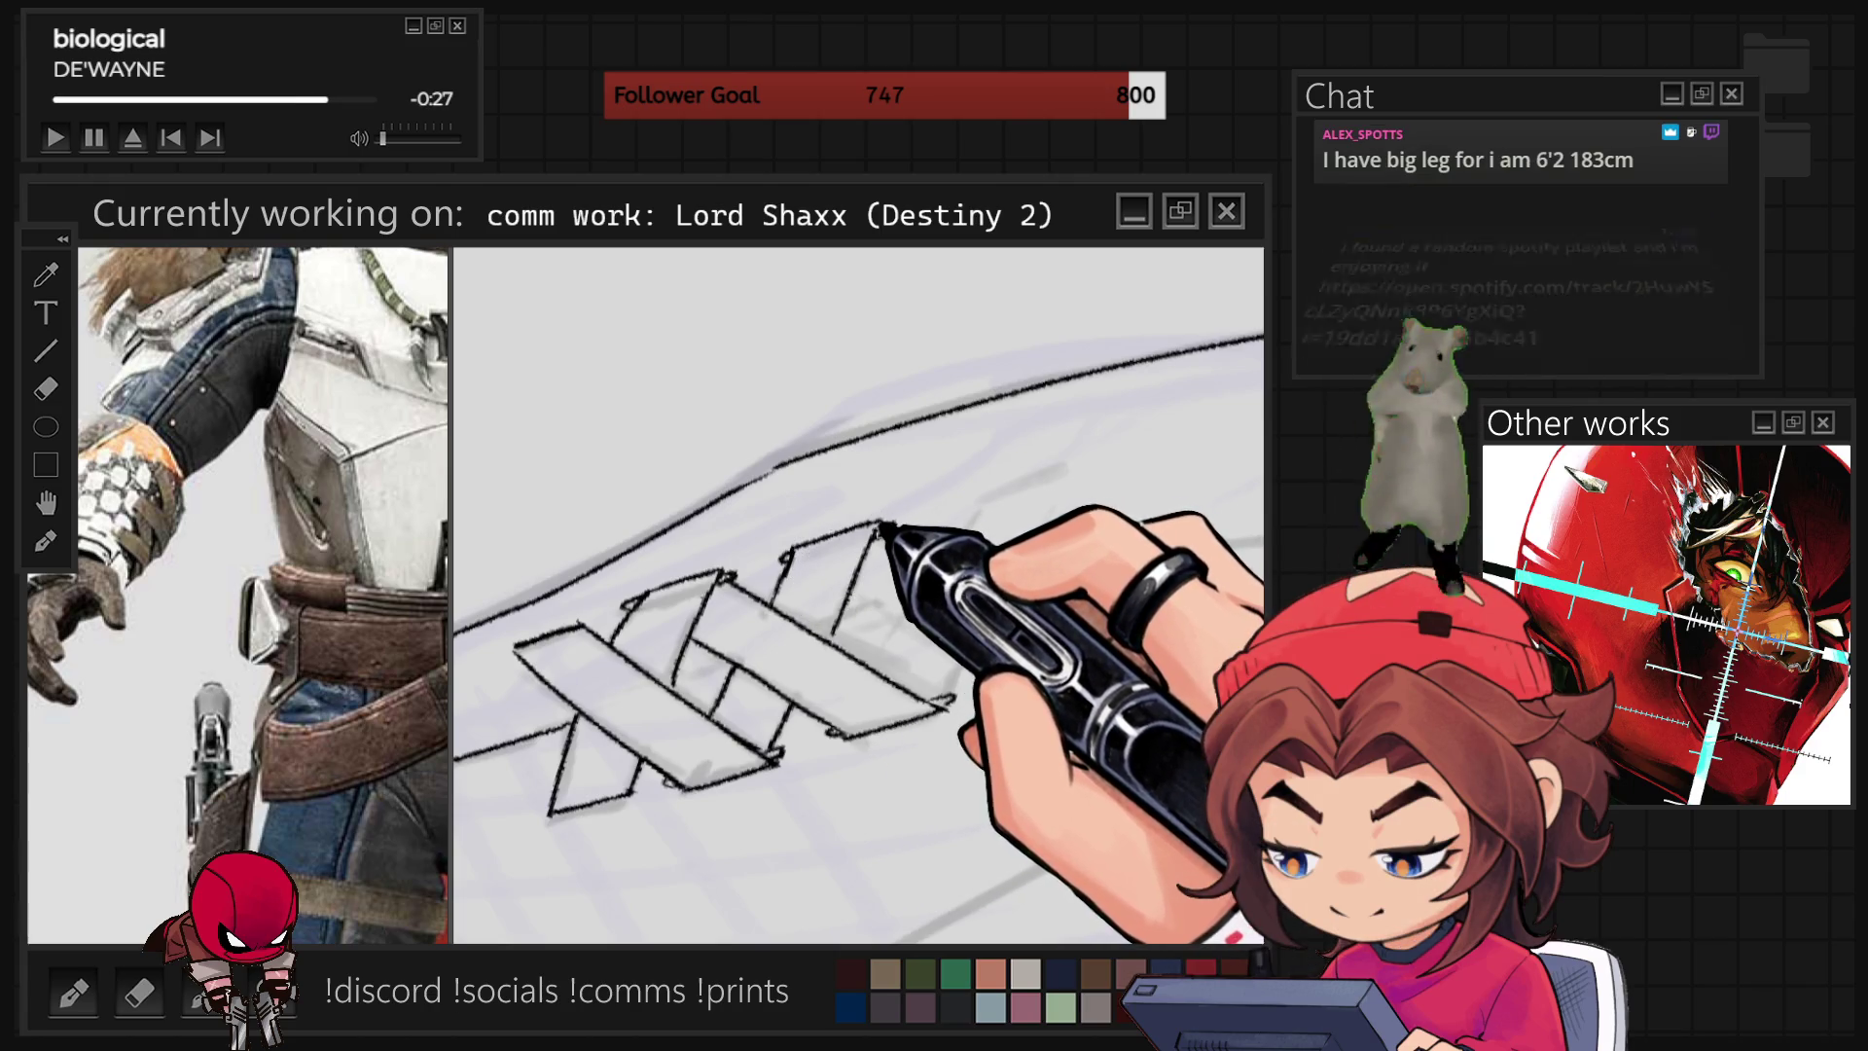
Zoom the view out to take in the whole bracer strap pattern.
{"action": "key", "text": "ctrl+minus"}
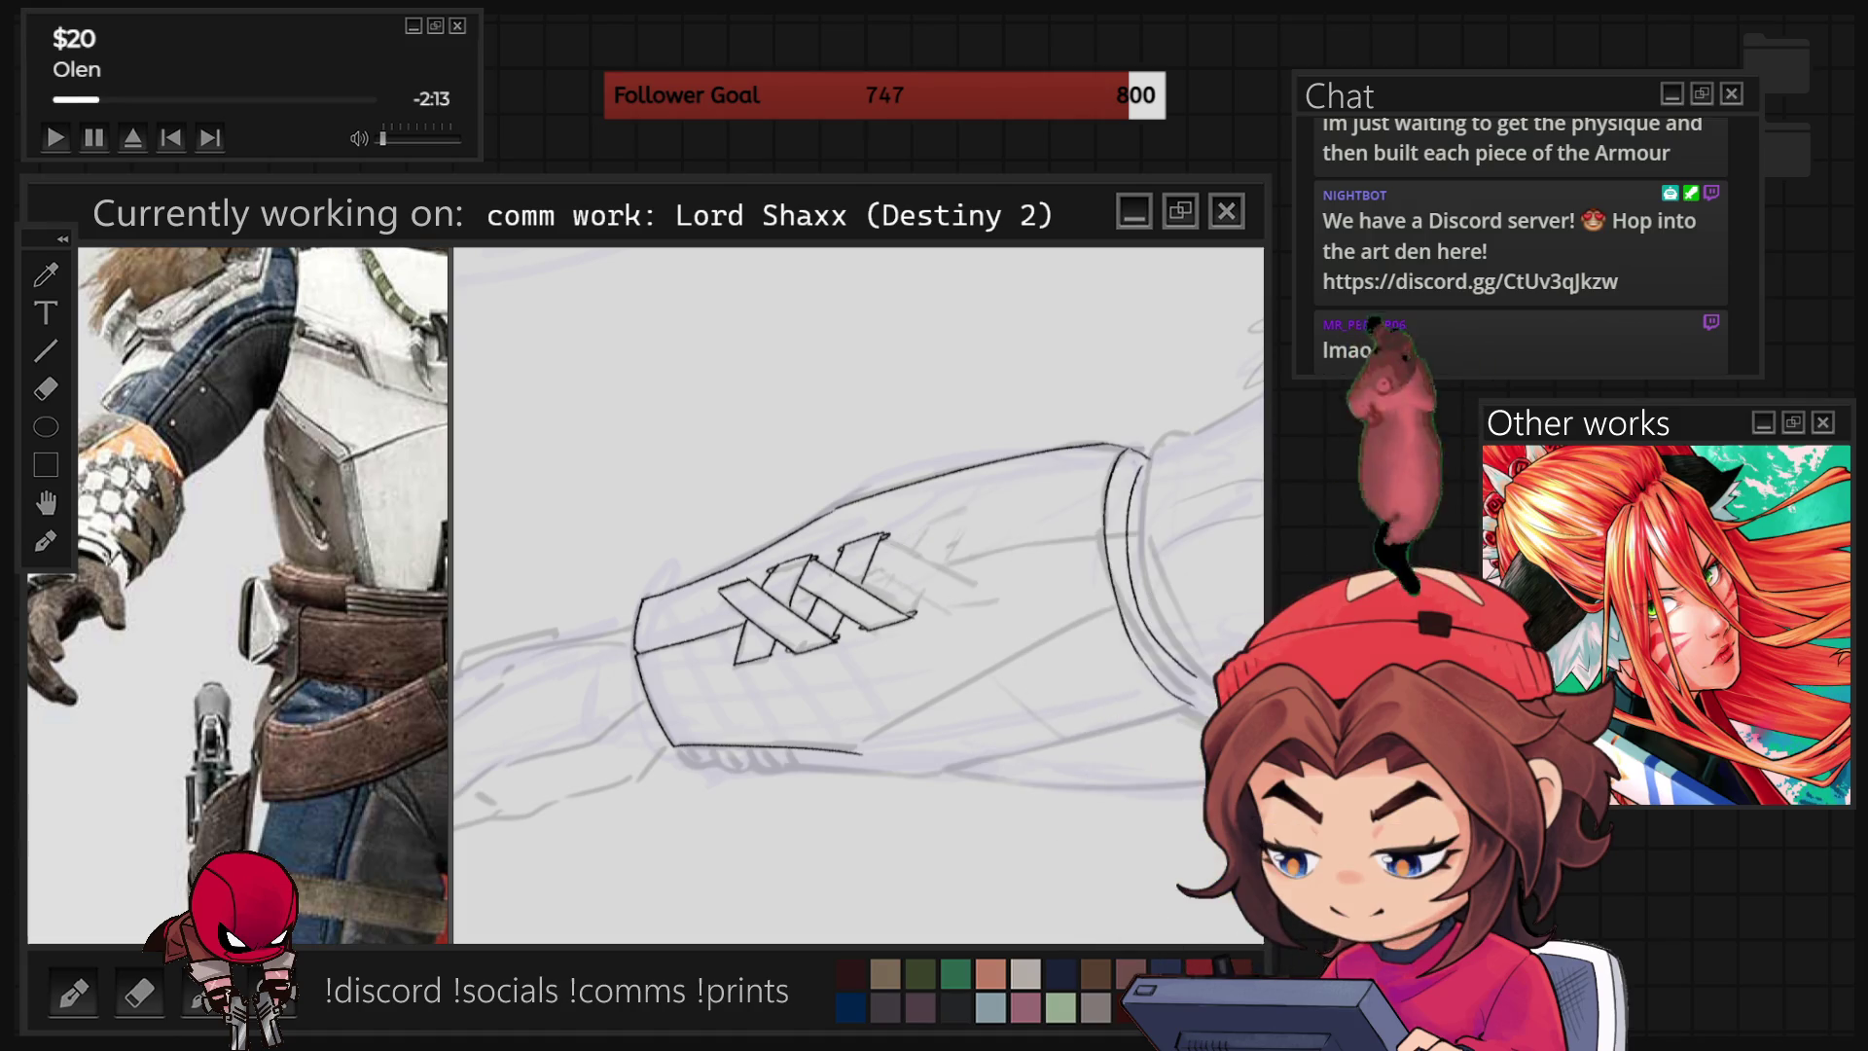
Tilt and rotate the canvas so the forearm sits at a comfortable diagonal for inking the straps.
{"action": "key", "text": "6"}
{"action": "key", "text": "6"}
{"action": "key", "text": "6"}
{"action": "key", "text": "6"}
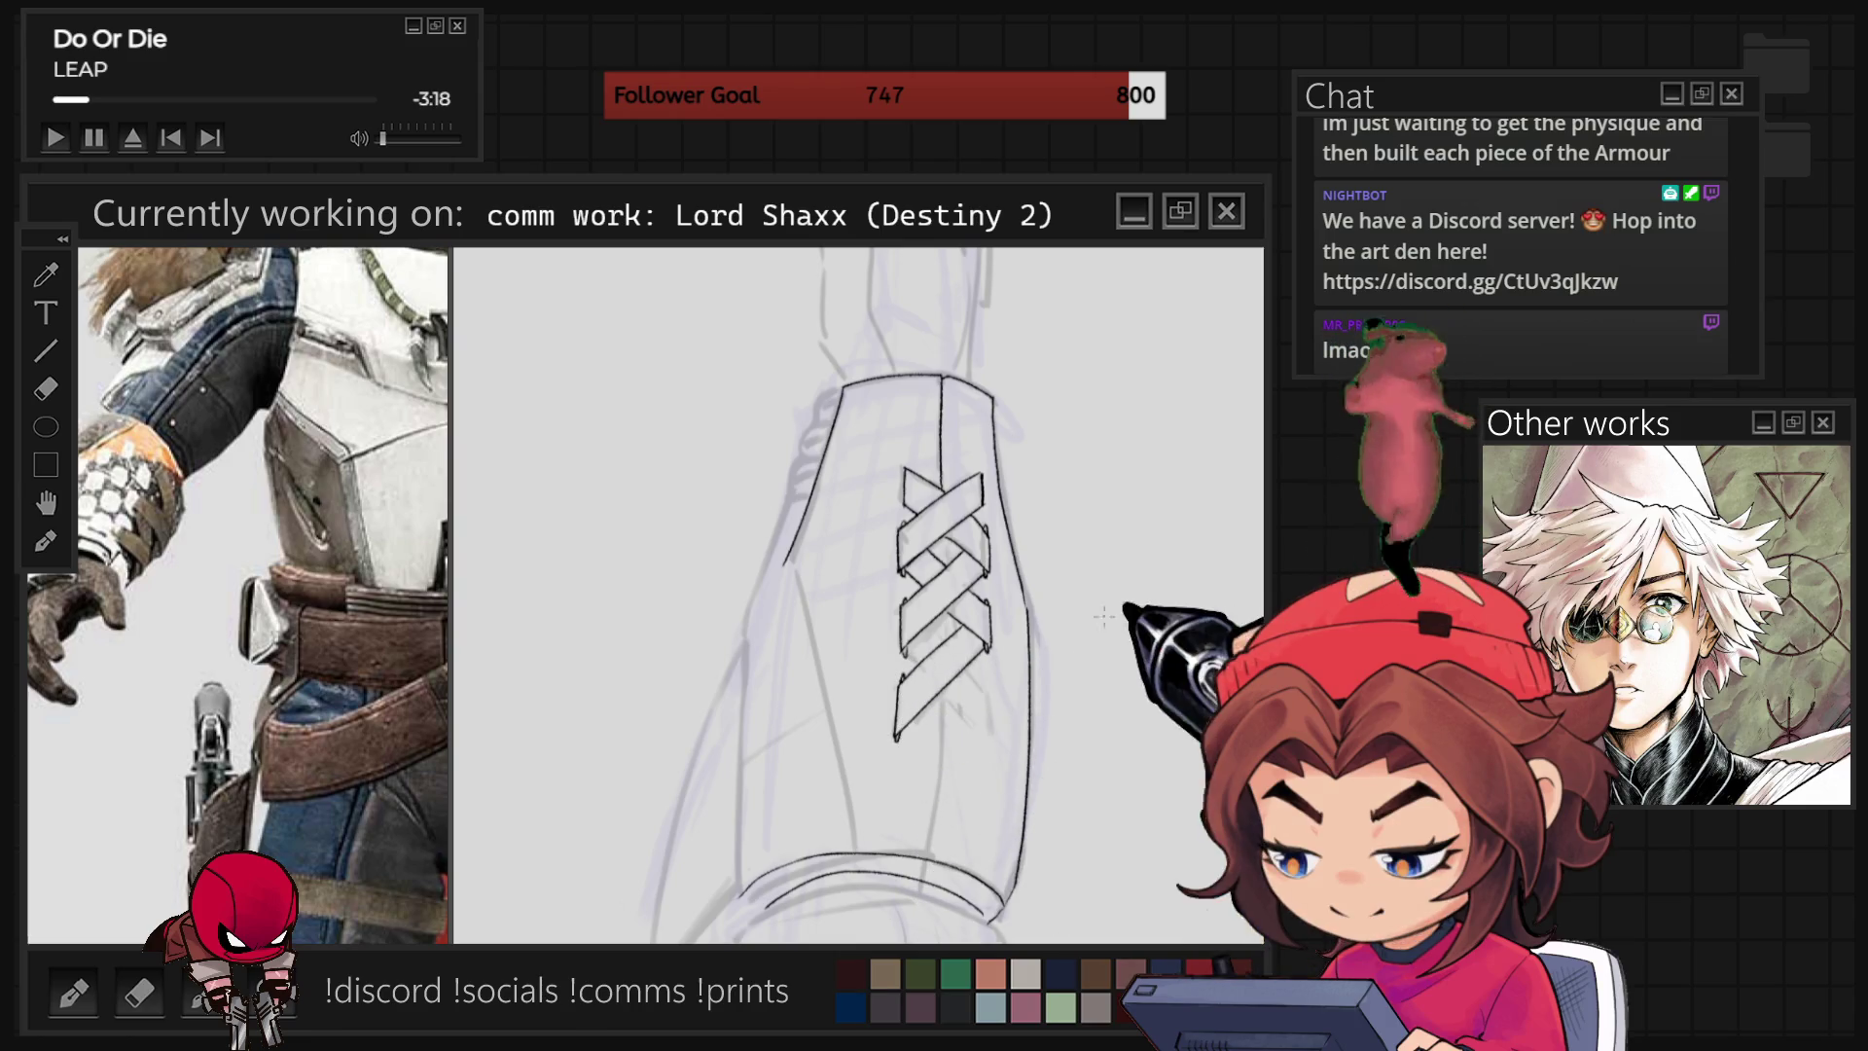
{"action": "mouse_move", "coordinate": [1036, 573]}
{"action": "left_mouse_down"}
{"action": "mouse_move", "coordinate": [1032, 635]}
{"action": "mouse_move", "coordinate": [990, 718]}
{"action": "mouse_move", "coordinate": [926, 762]}
{"action": "left_mouse_up"}
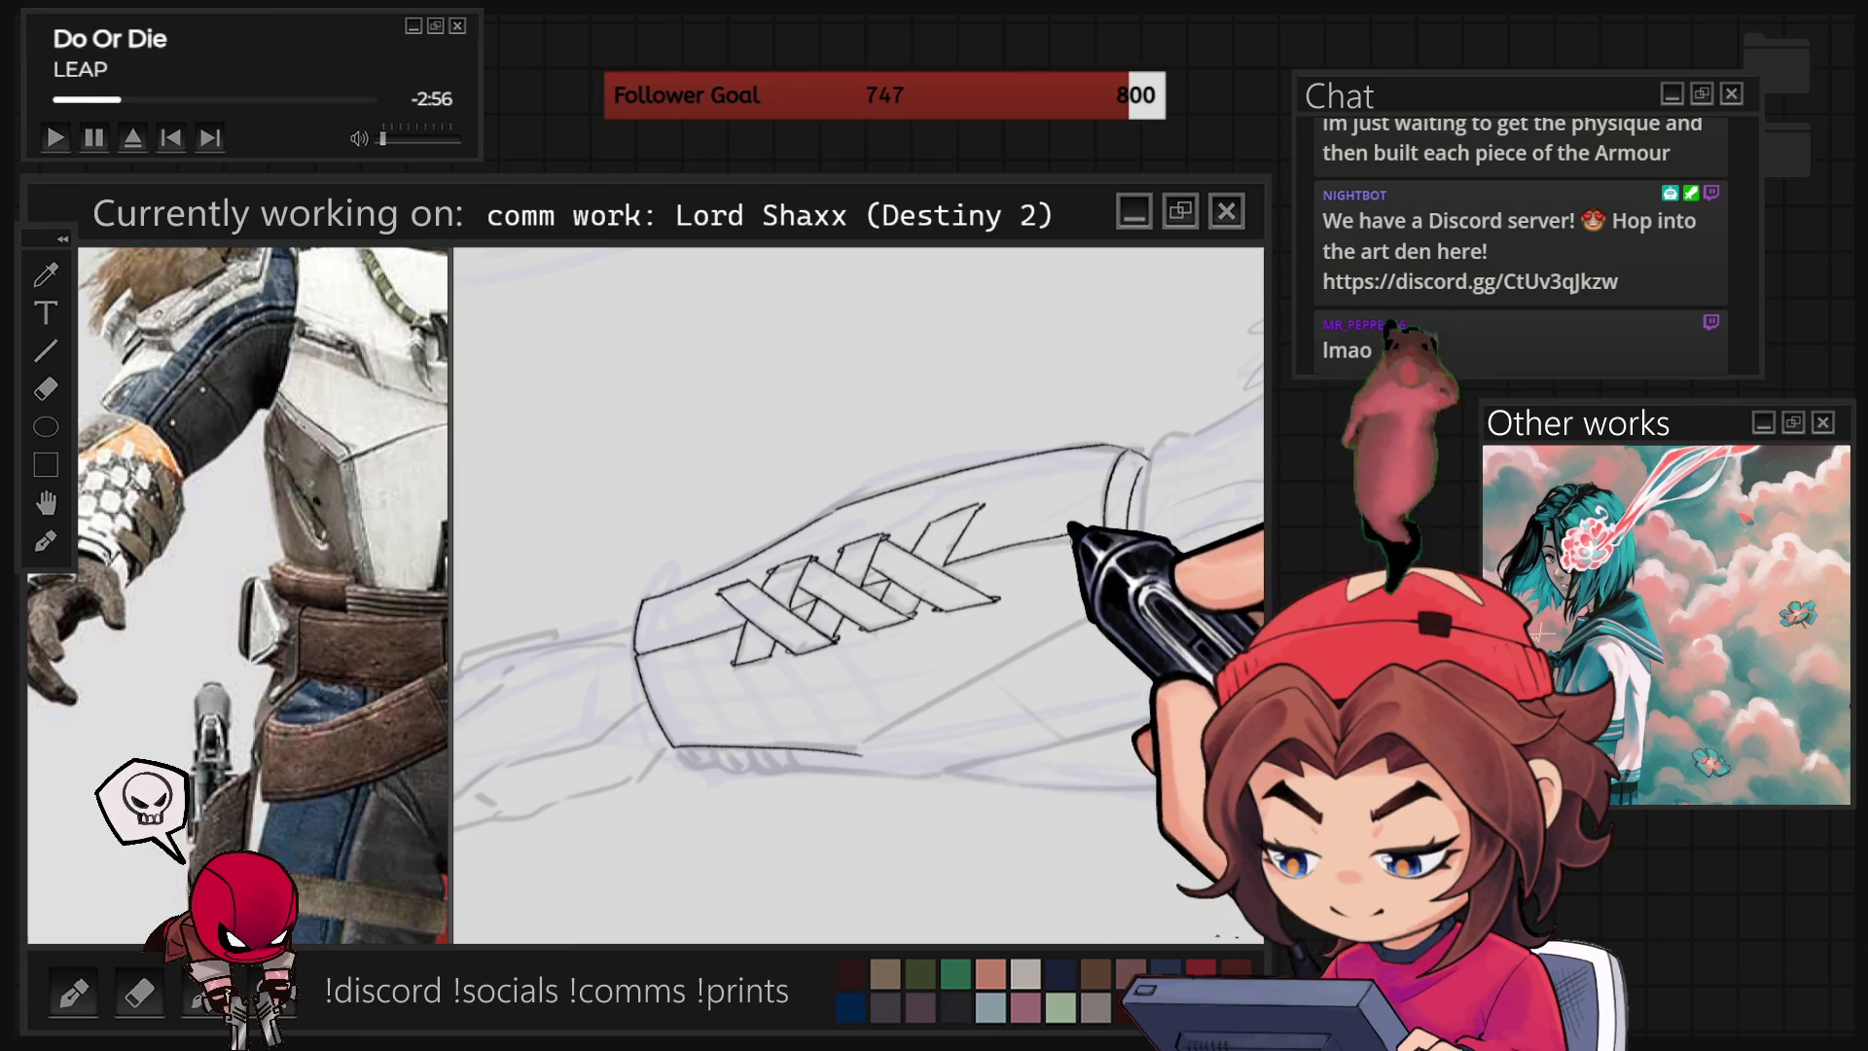
{"action": "key", "text": "5"}
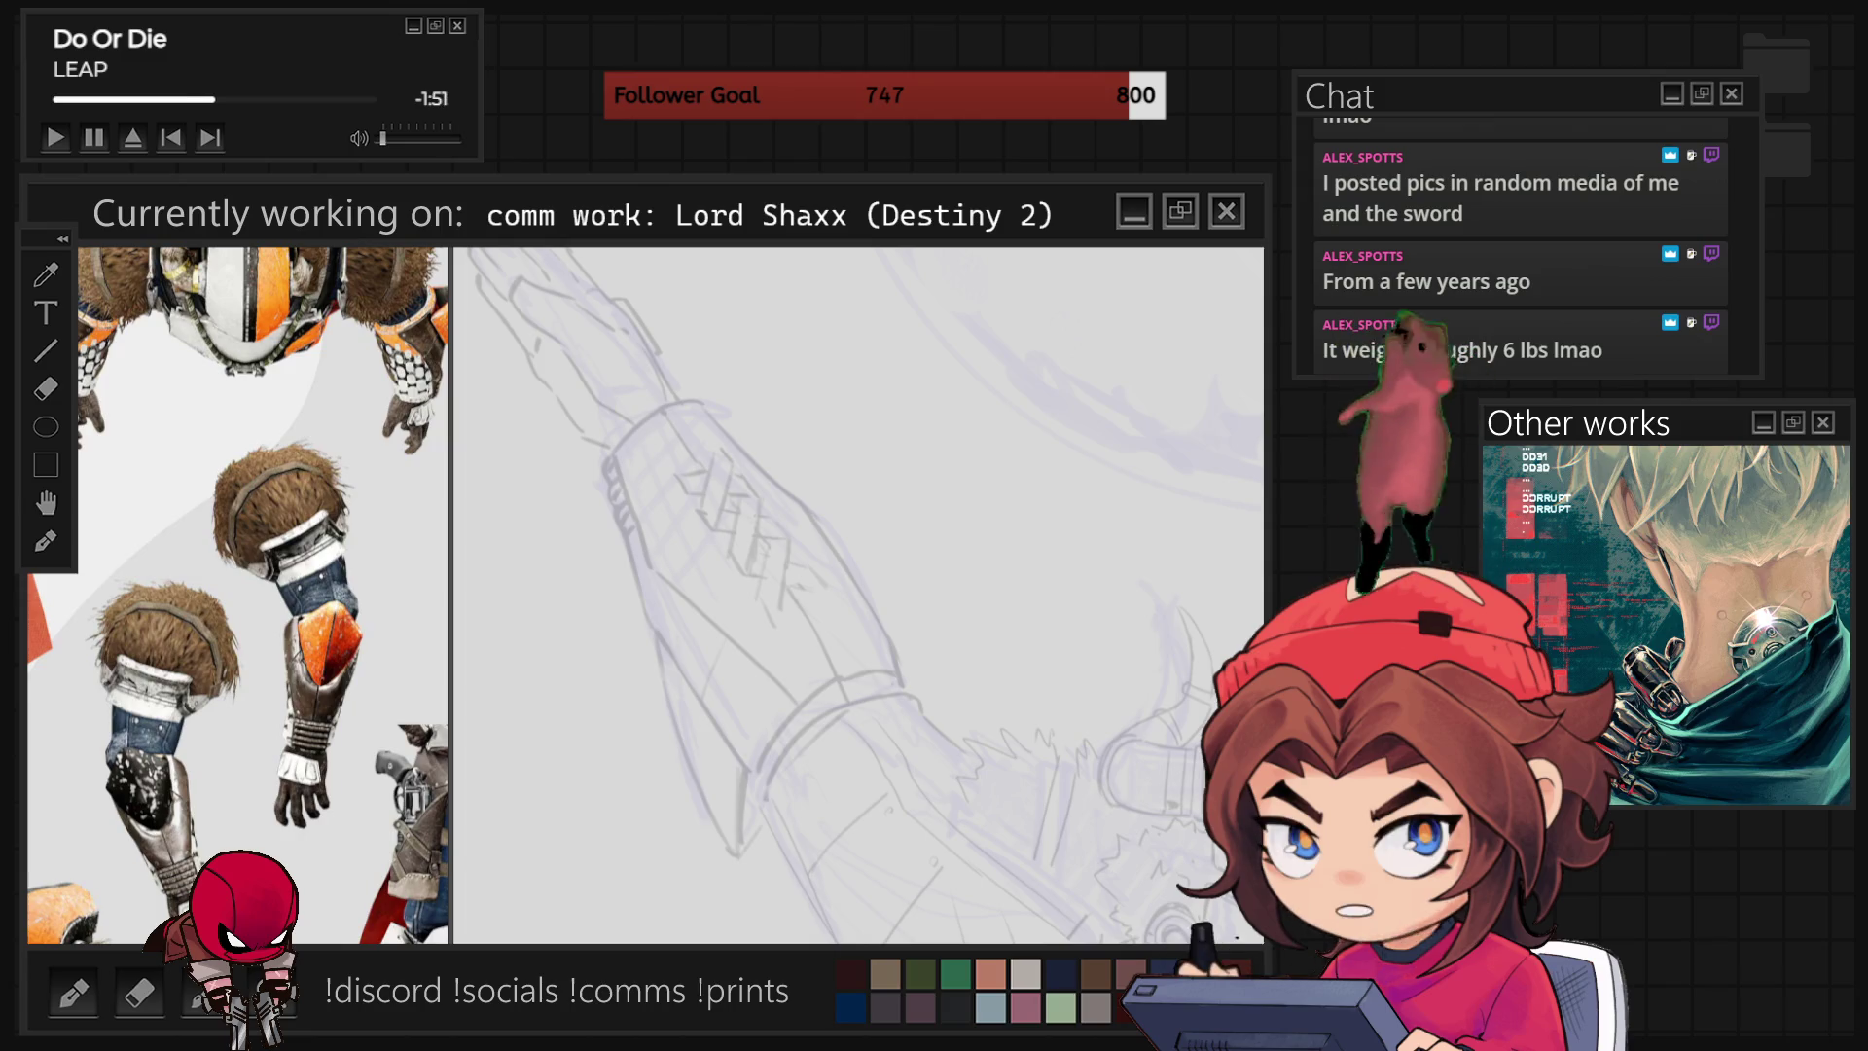
Lasso the bracer line art and rotate it counterclockwise to line up with the raised forearm.
{"action": "mouse_move", "coordinate": [793, 749]}
{"action": "left_mouse_down"}
{"action": "mouse_move", "coordinate": [642, 837]}
{"action": "mouse_move", "coordinate": [594, 463]}
{"action": "mouse_move", "coordinate": [754, 397]}
{"action": "mouse_move", "coordinate": [769, 408]}
{"action": "left_mouse_up"}
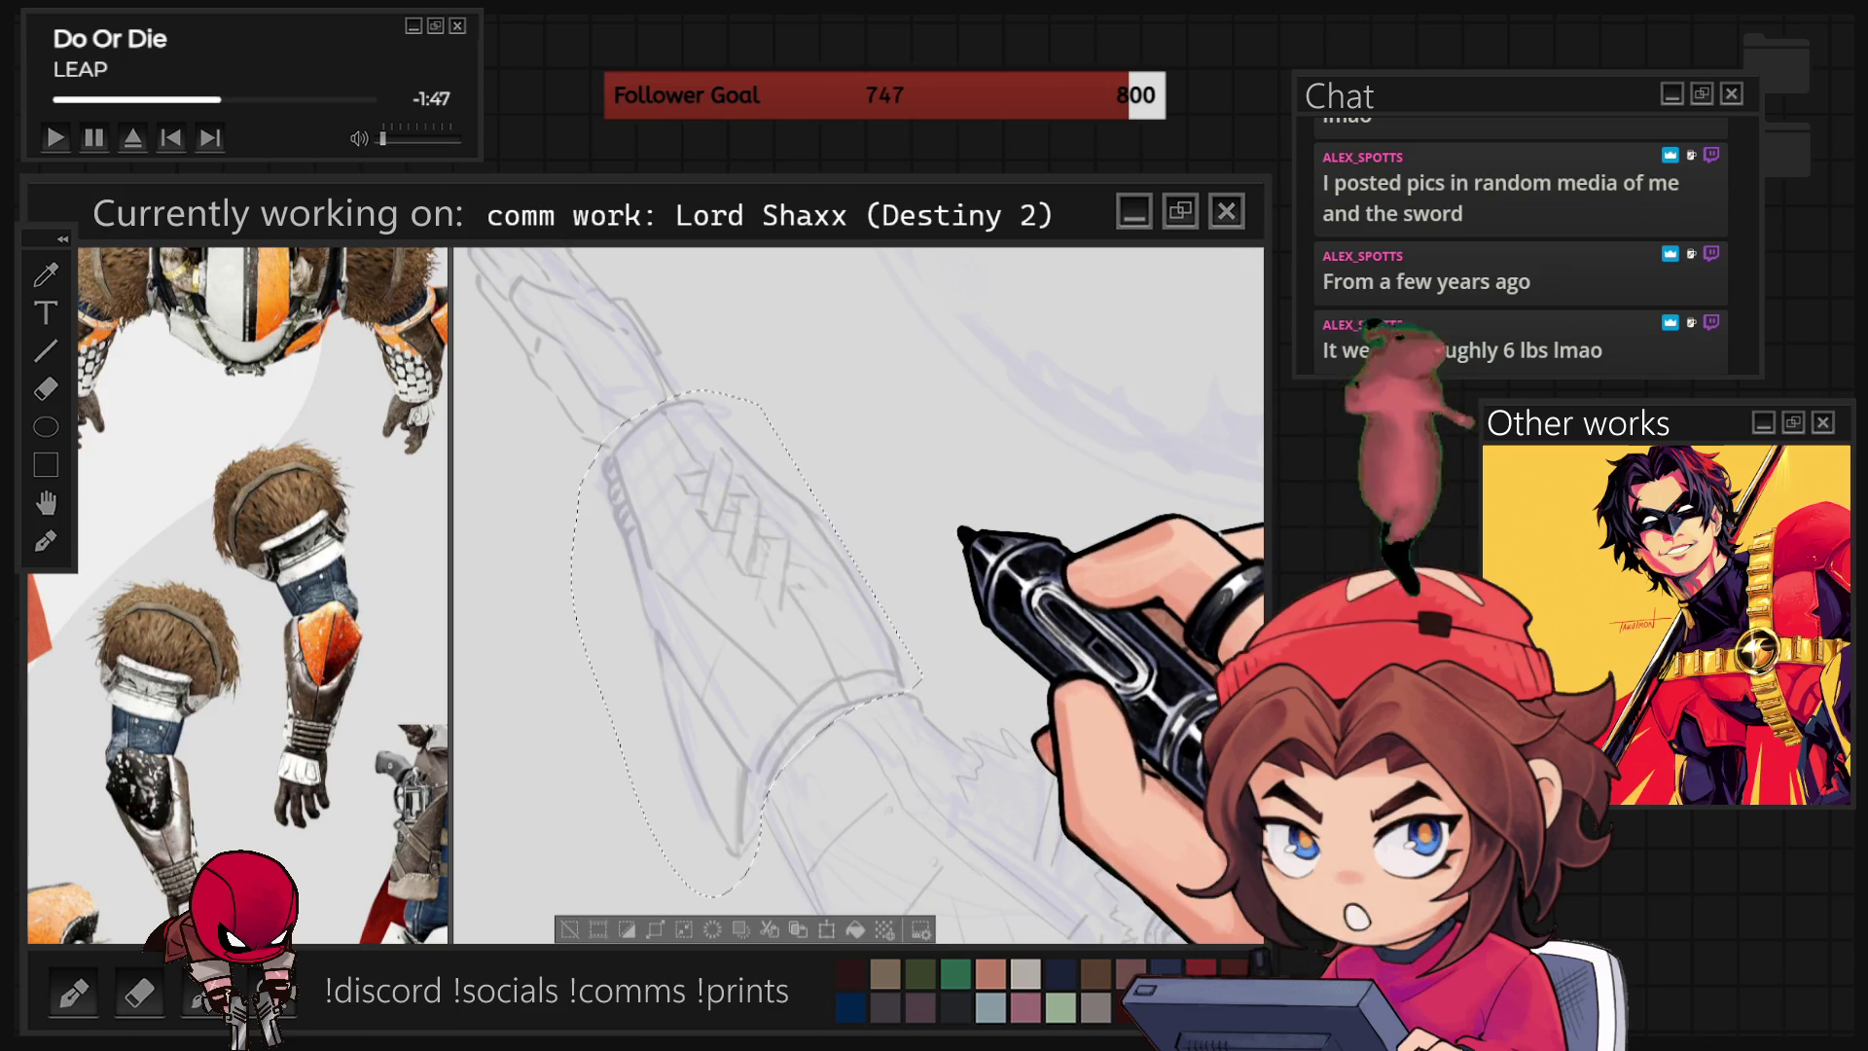
{"action": "key", "text": "ctrl+t"}
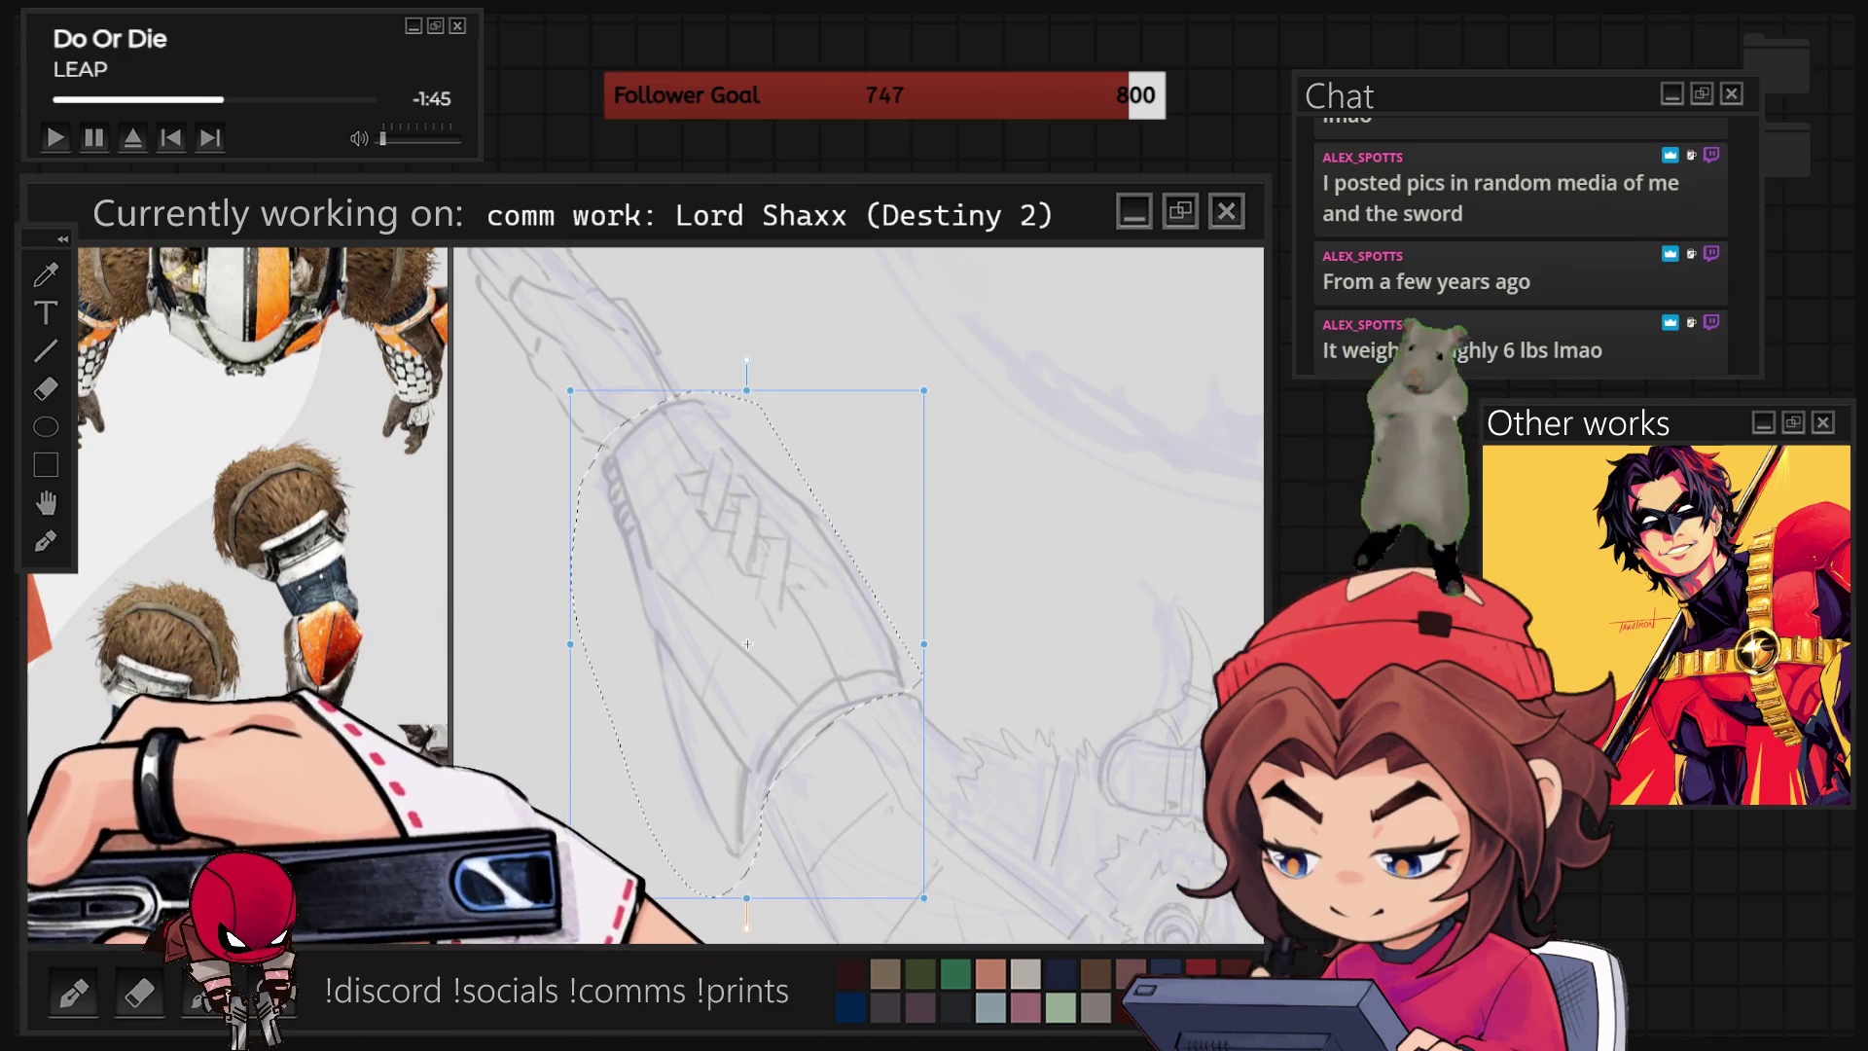
{"action": "mouse_move", "coordinate": [846, 493]}
{"action": "left_mouse_down"}
{"action": "mouse_move", "coordinate": [881, 255]}
{"action": "mouse_move", "coordinate": [697, 271]}
{"action": "left_mouse_up"}
{"action": "mouse_move", "coordinate": [843, 352]}
{"action": "left_mouse_down"}
{"action": "mouse_move", "coordinate": [784, 493]}
{"action": "mouse_move", "coordinate": [875, 334]}
{"action": "mouse_move", "coordinate": [761, 585]}
{"action": "mouse_move", "coordinate": [784, 547]}
{"action": "mouse_move", "coordinate": [820, 538]}
{"action": "left_mouse_up"}
{"action": "left_click_drag", "start_coordinate": [682, 457], "coordinate": [627, 431]}
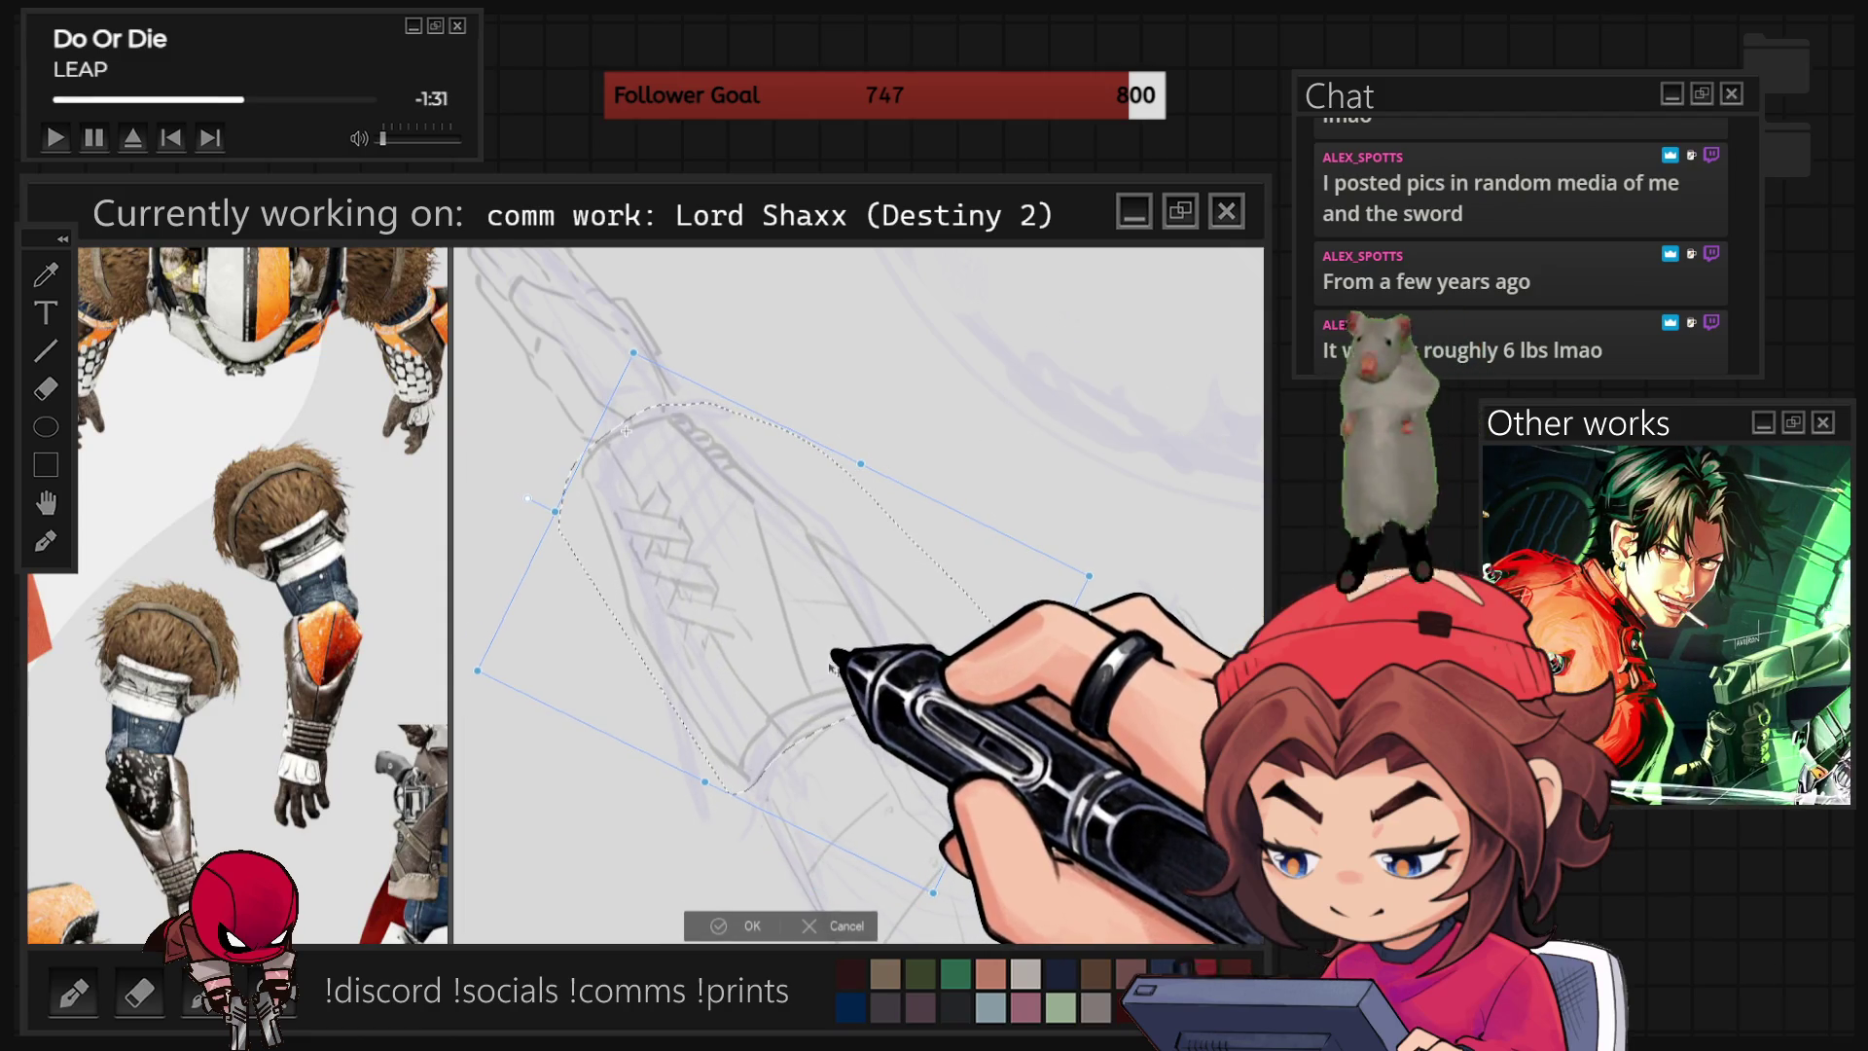
{"action": "left_click", "coordinate": [747, 926]}
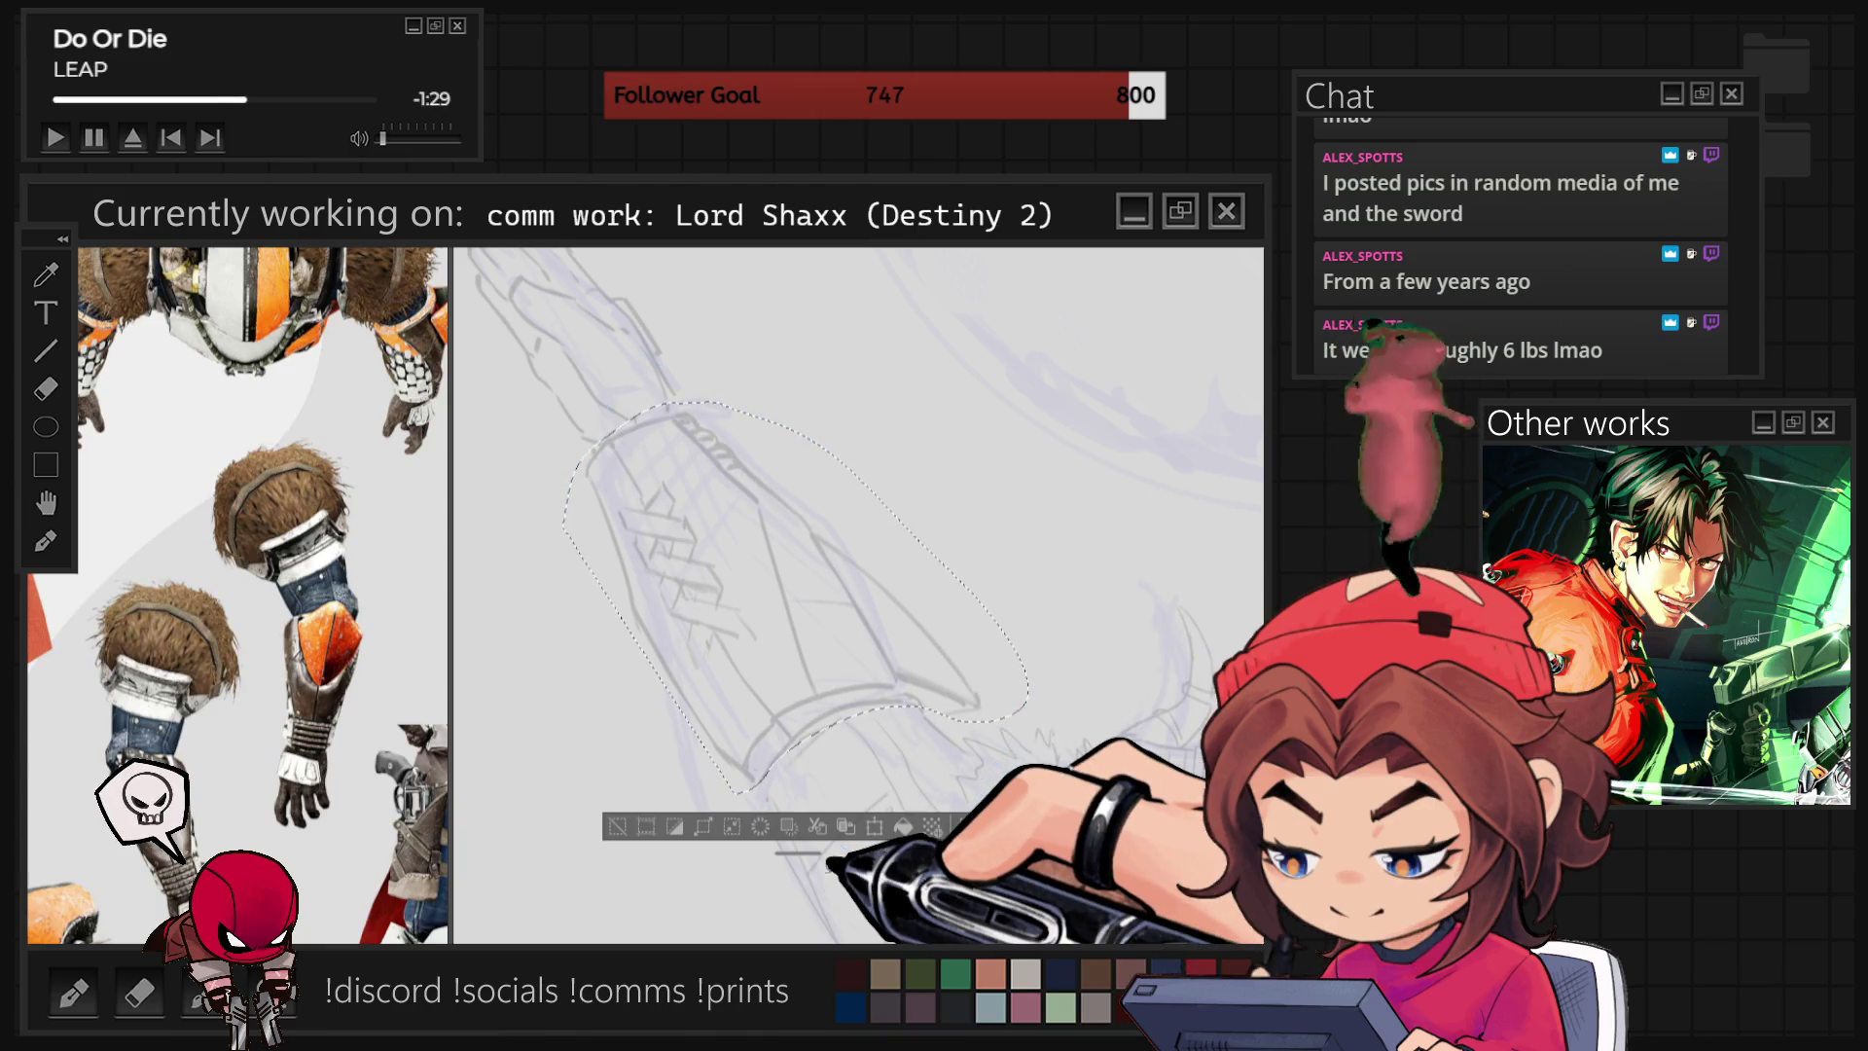
{"action": "key", "text": "ctrl+d"}
{"action": "scroll", "coordinate": [778, 681], "scroll_direction": "down", "scroll_amount": 3}
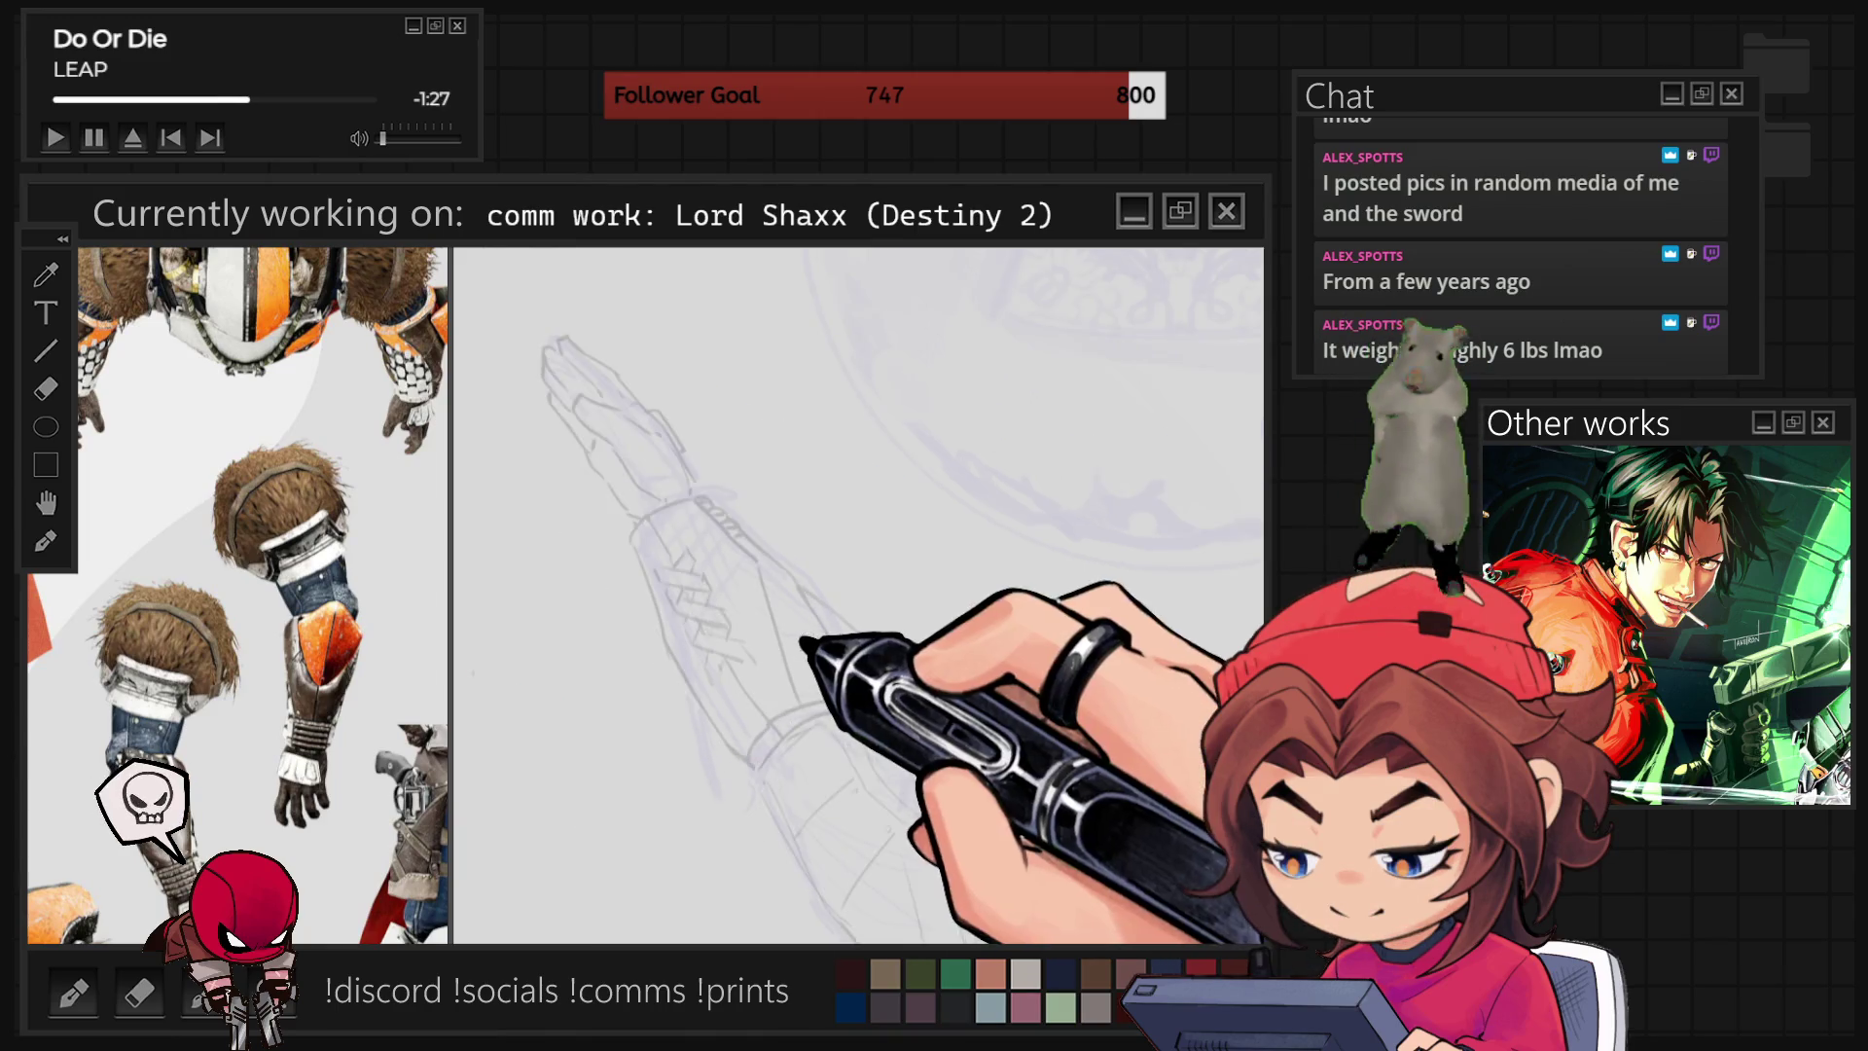
{"action": "scroll", "coordinate": [858, 595], "scroll_direction": "up", "scroll_amount": 2}
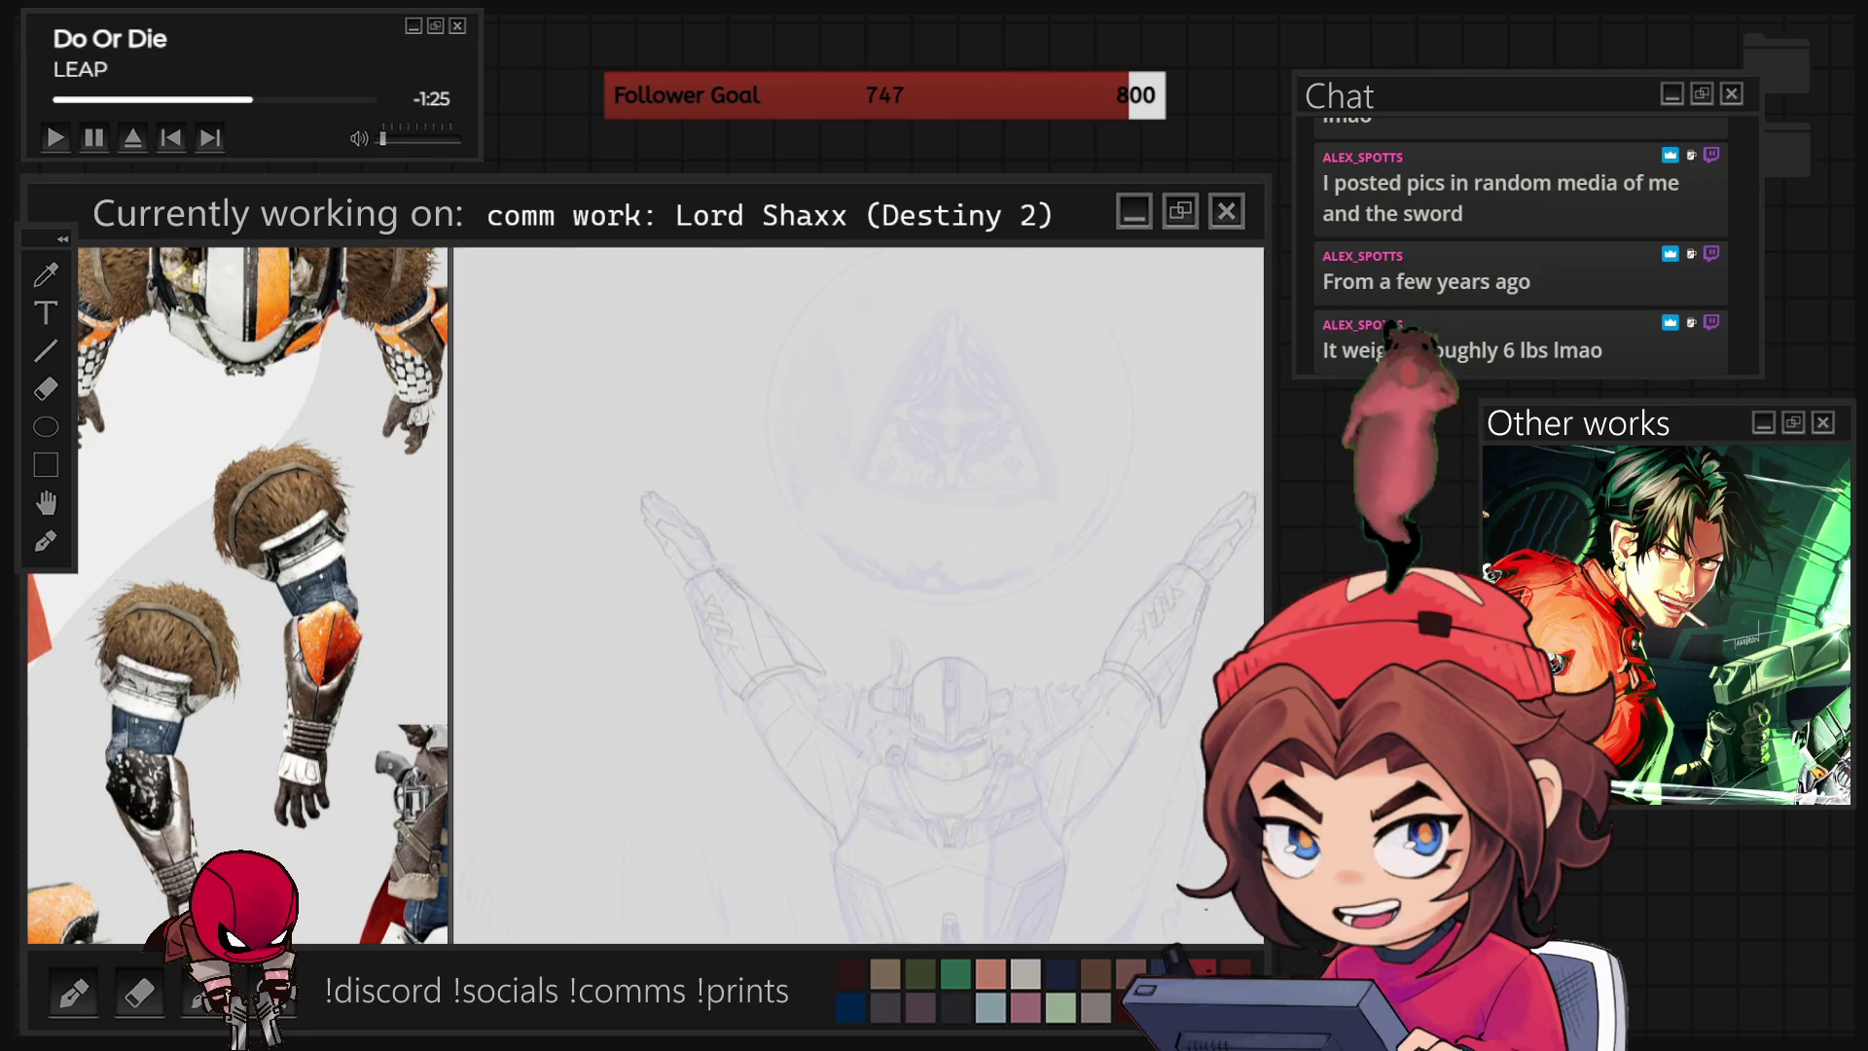
{"action": "scroll", "coordinate": [858, 596], "scroll_direction": "down", "scroll_amount": 1}
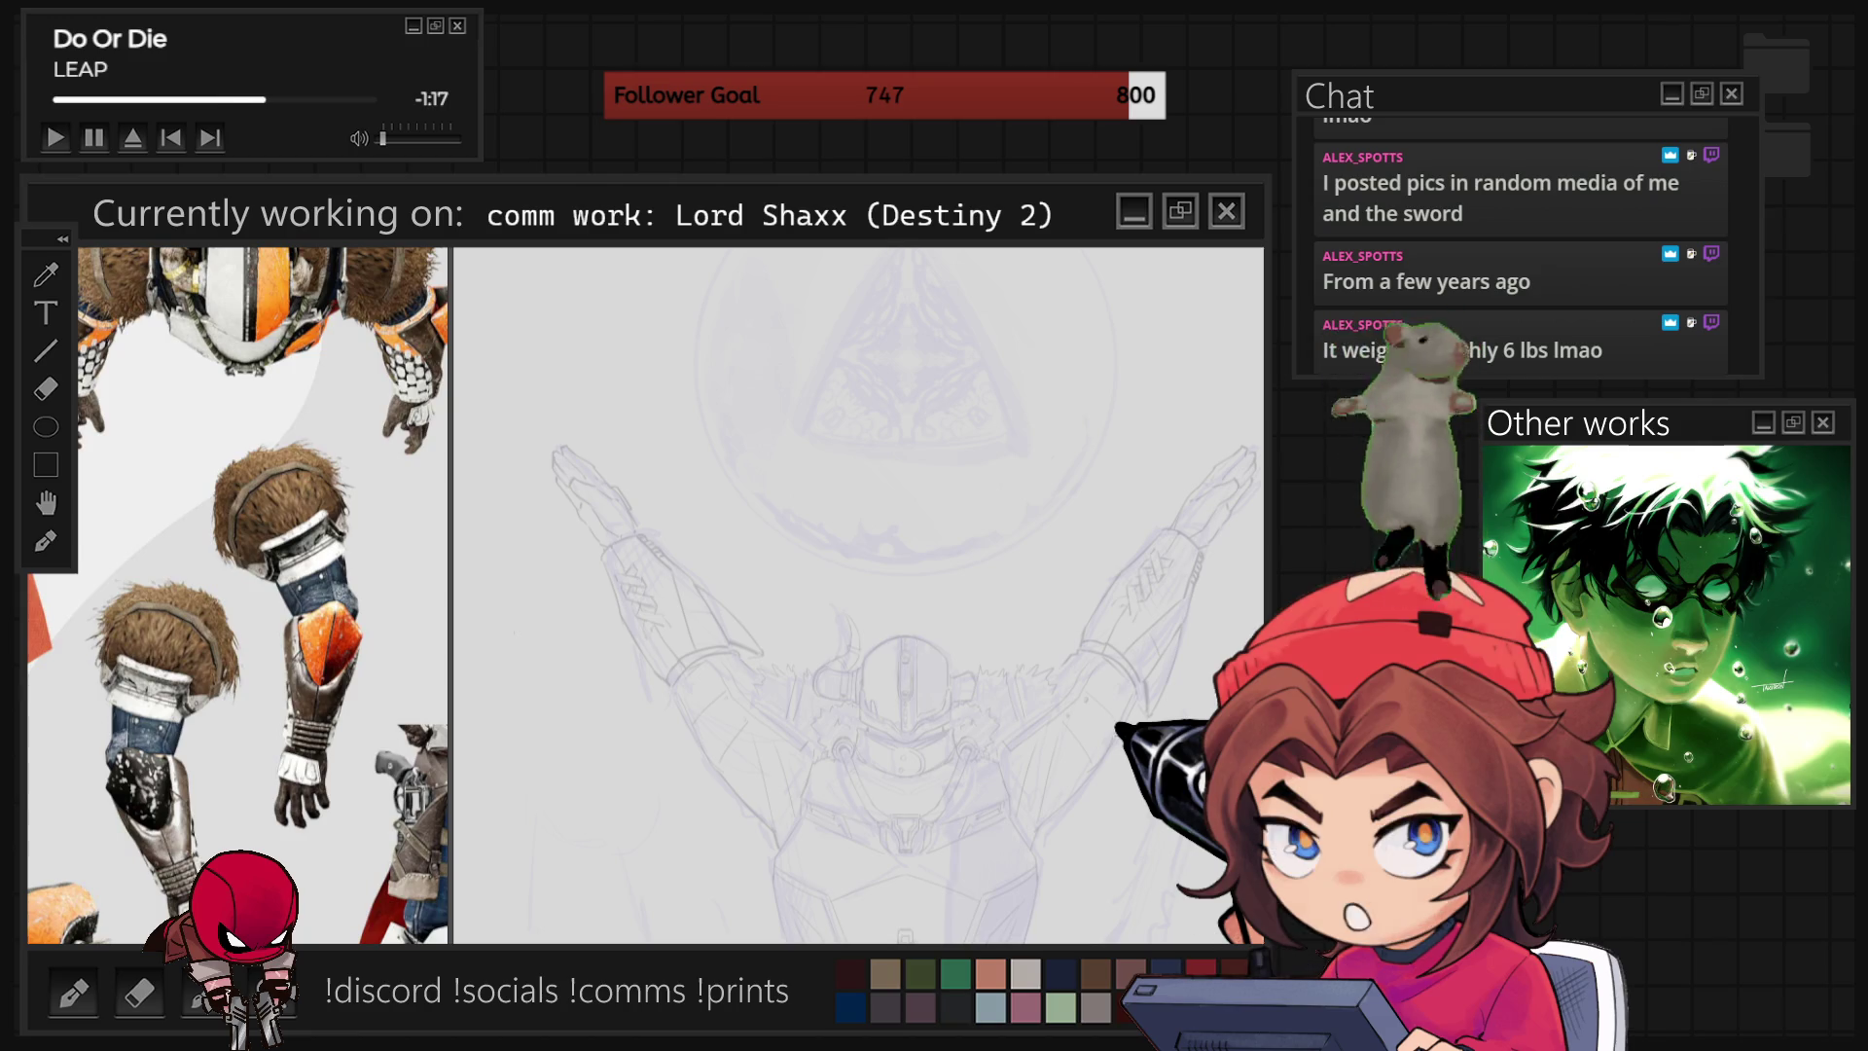
{"action": "scroll", "coordinate": [858, 595], "scroll_direction": "up", "scroll_amount": 2}
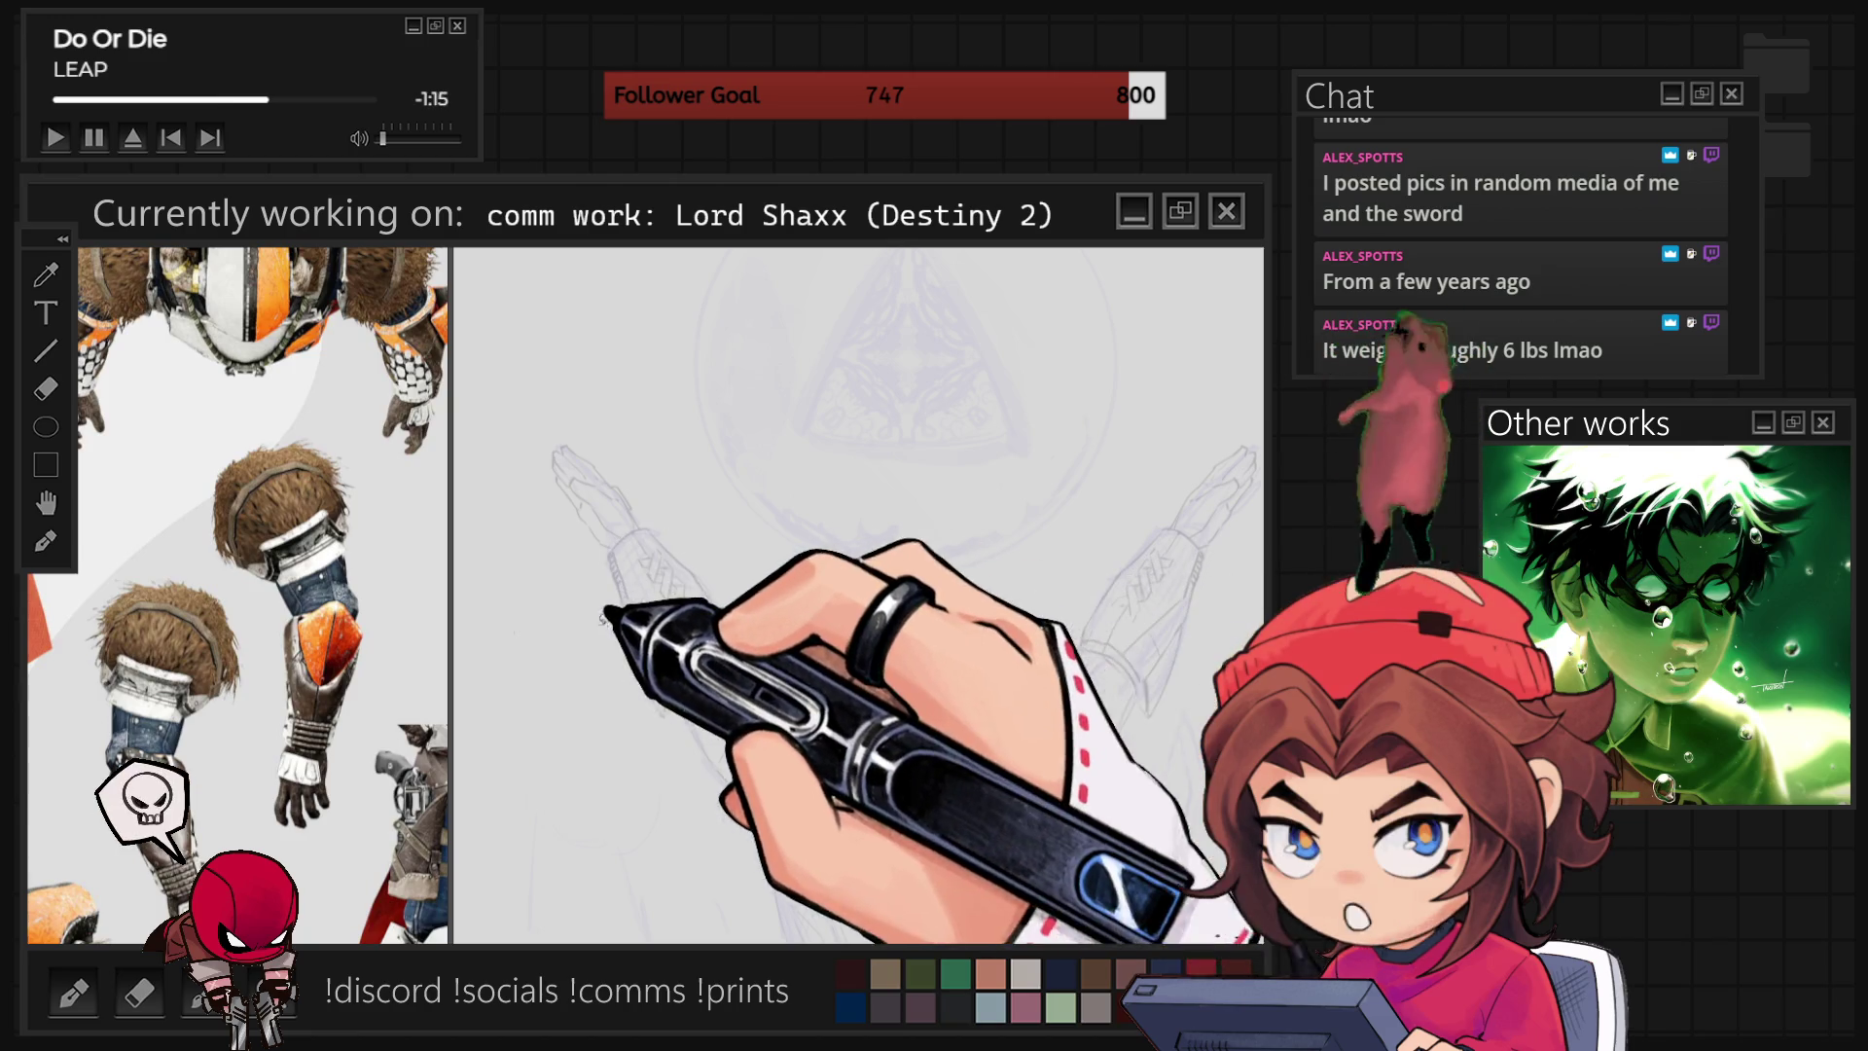
{"action": "scroll", "coordinate": [859, 596], "scroll_direction": "up", "scroll_amount": 1}
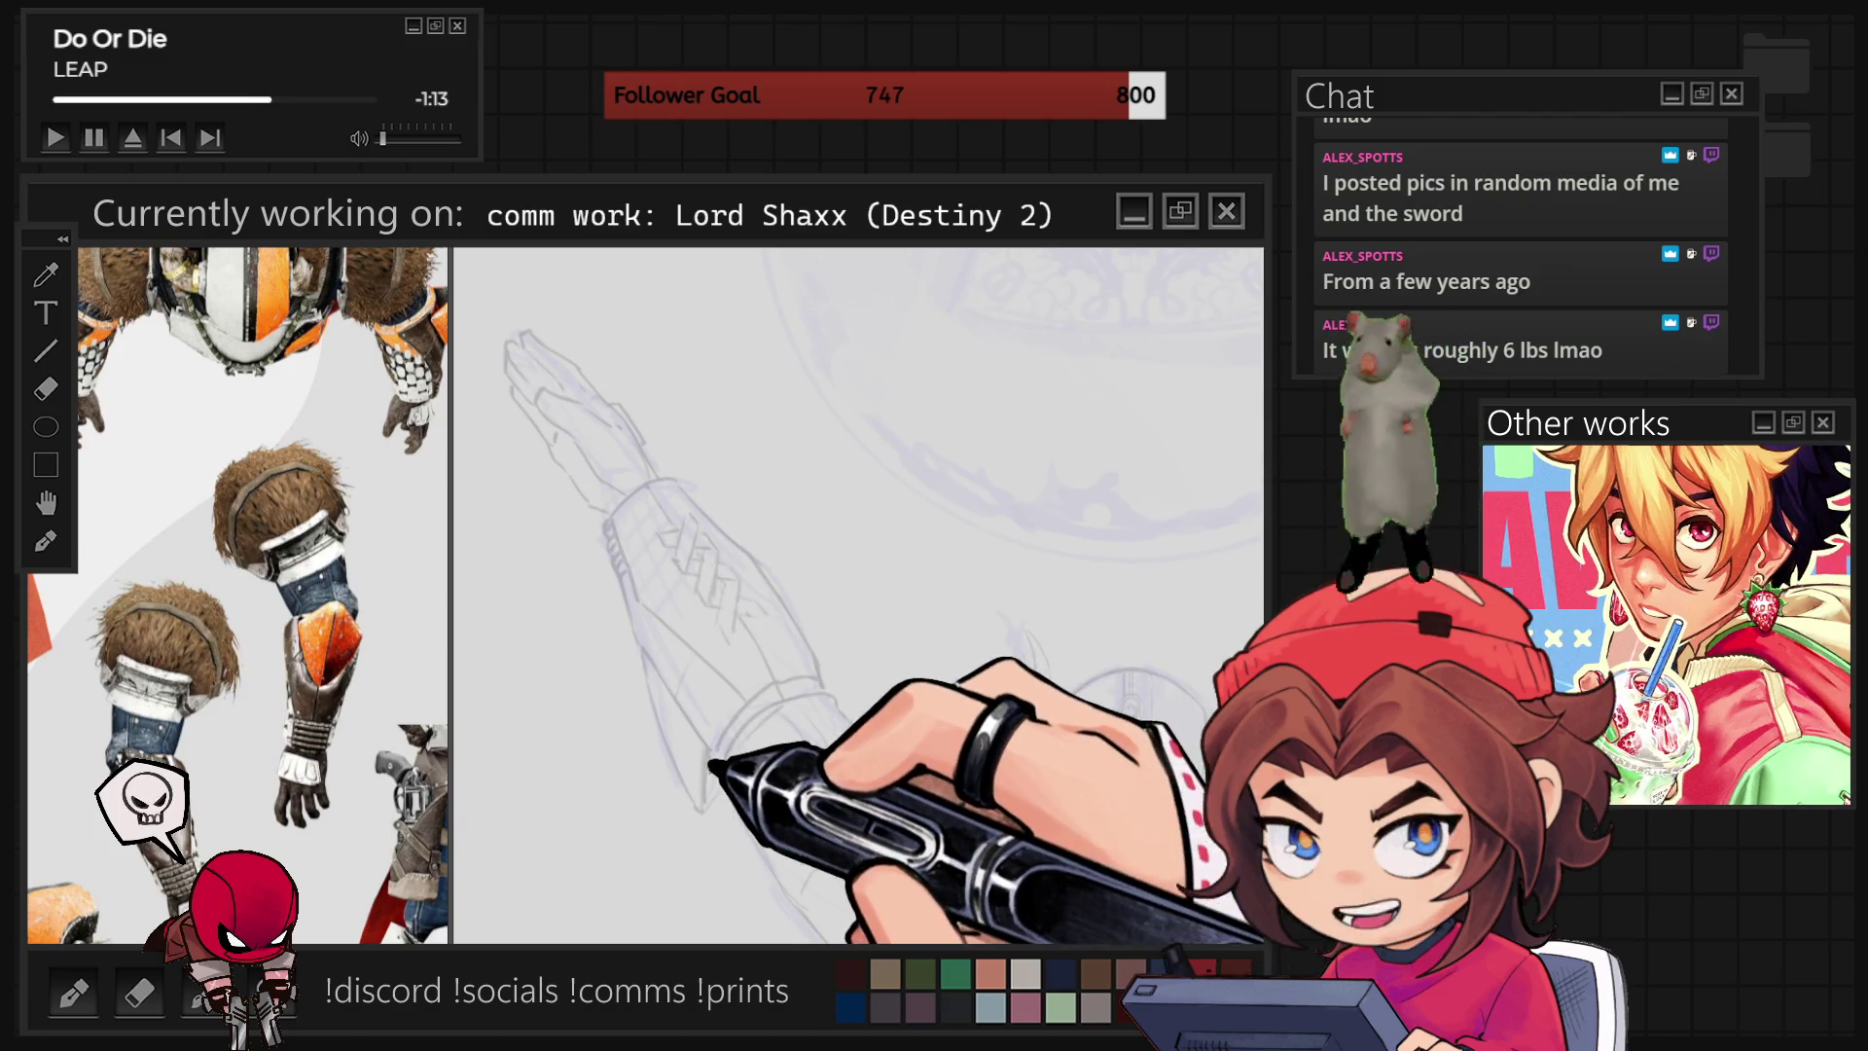
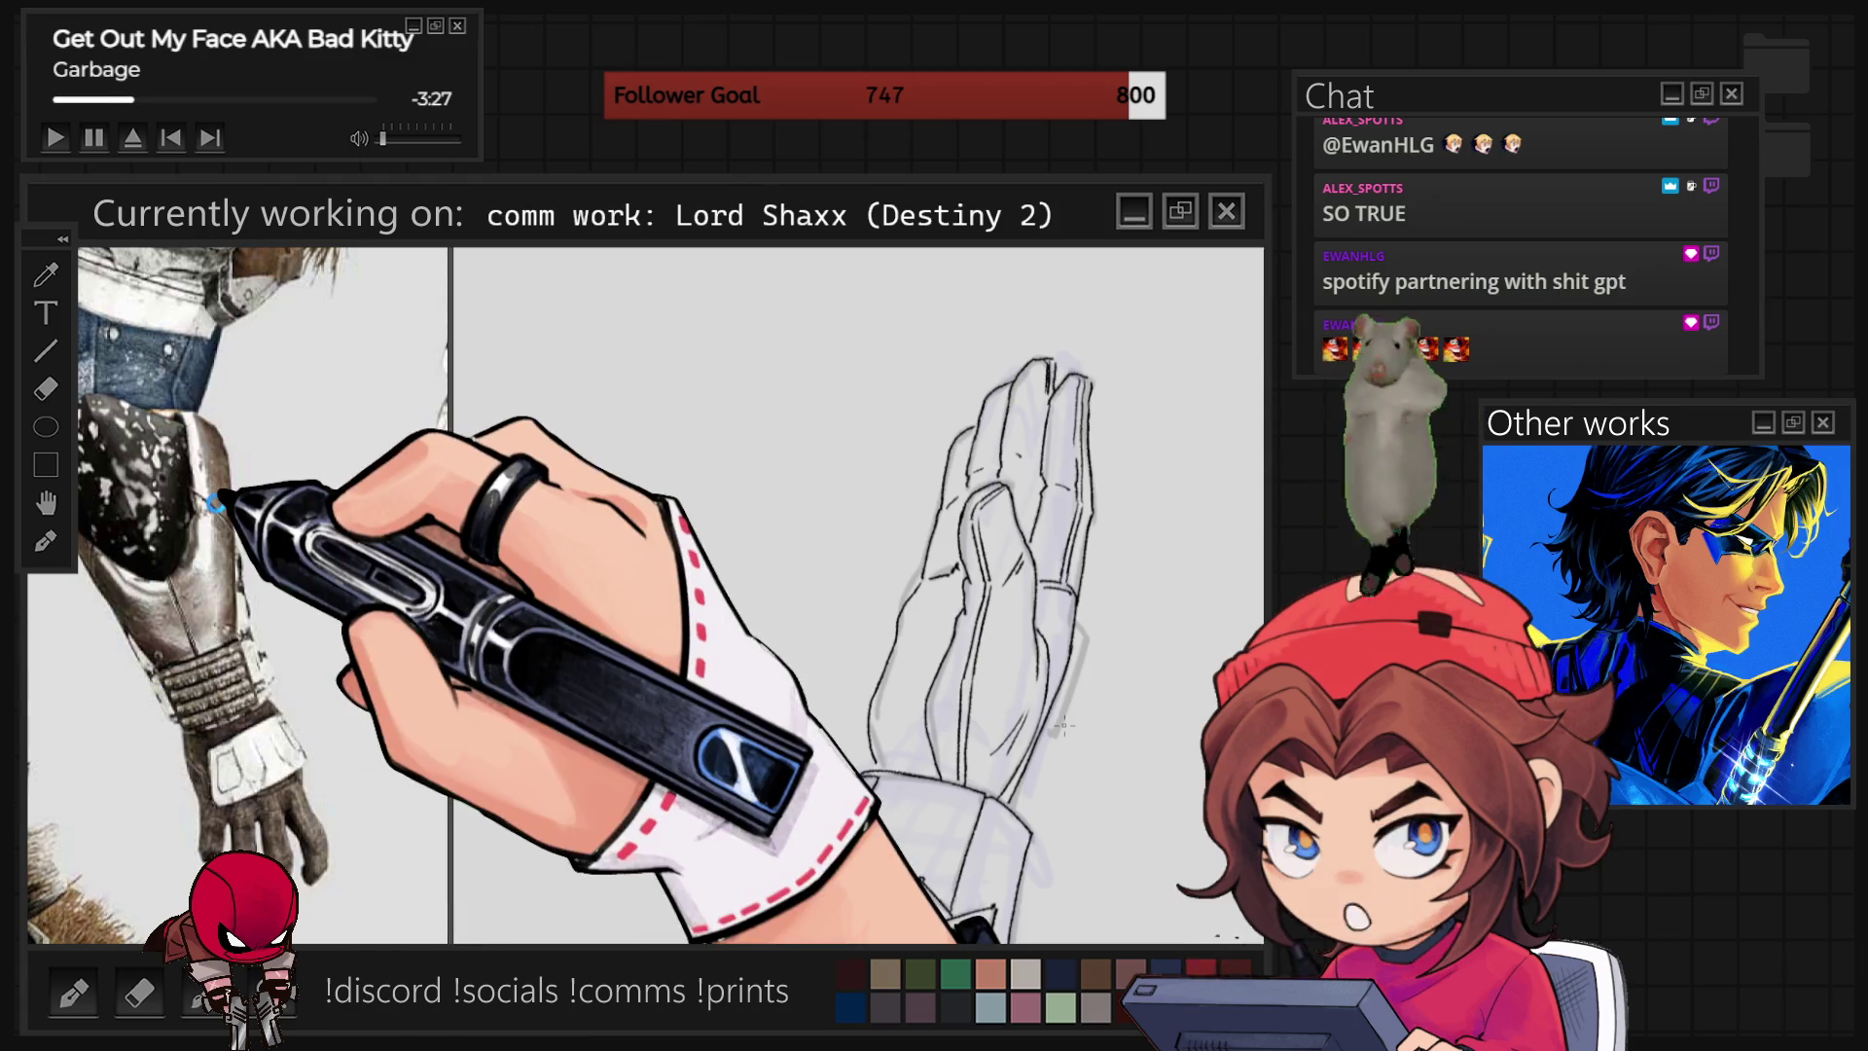
Pan the Destiny 2 reference sheet to the cape and armour pieces and zoom onto the fur trim.
{"action": "scroll", "coordinate": [243, 583], "scroll_direction": "down", "scroll_amount": 5}
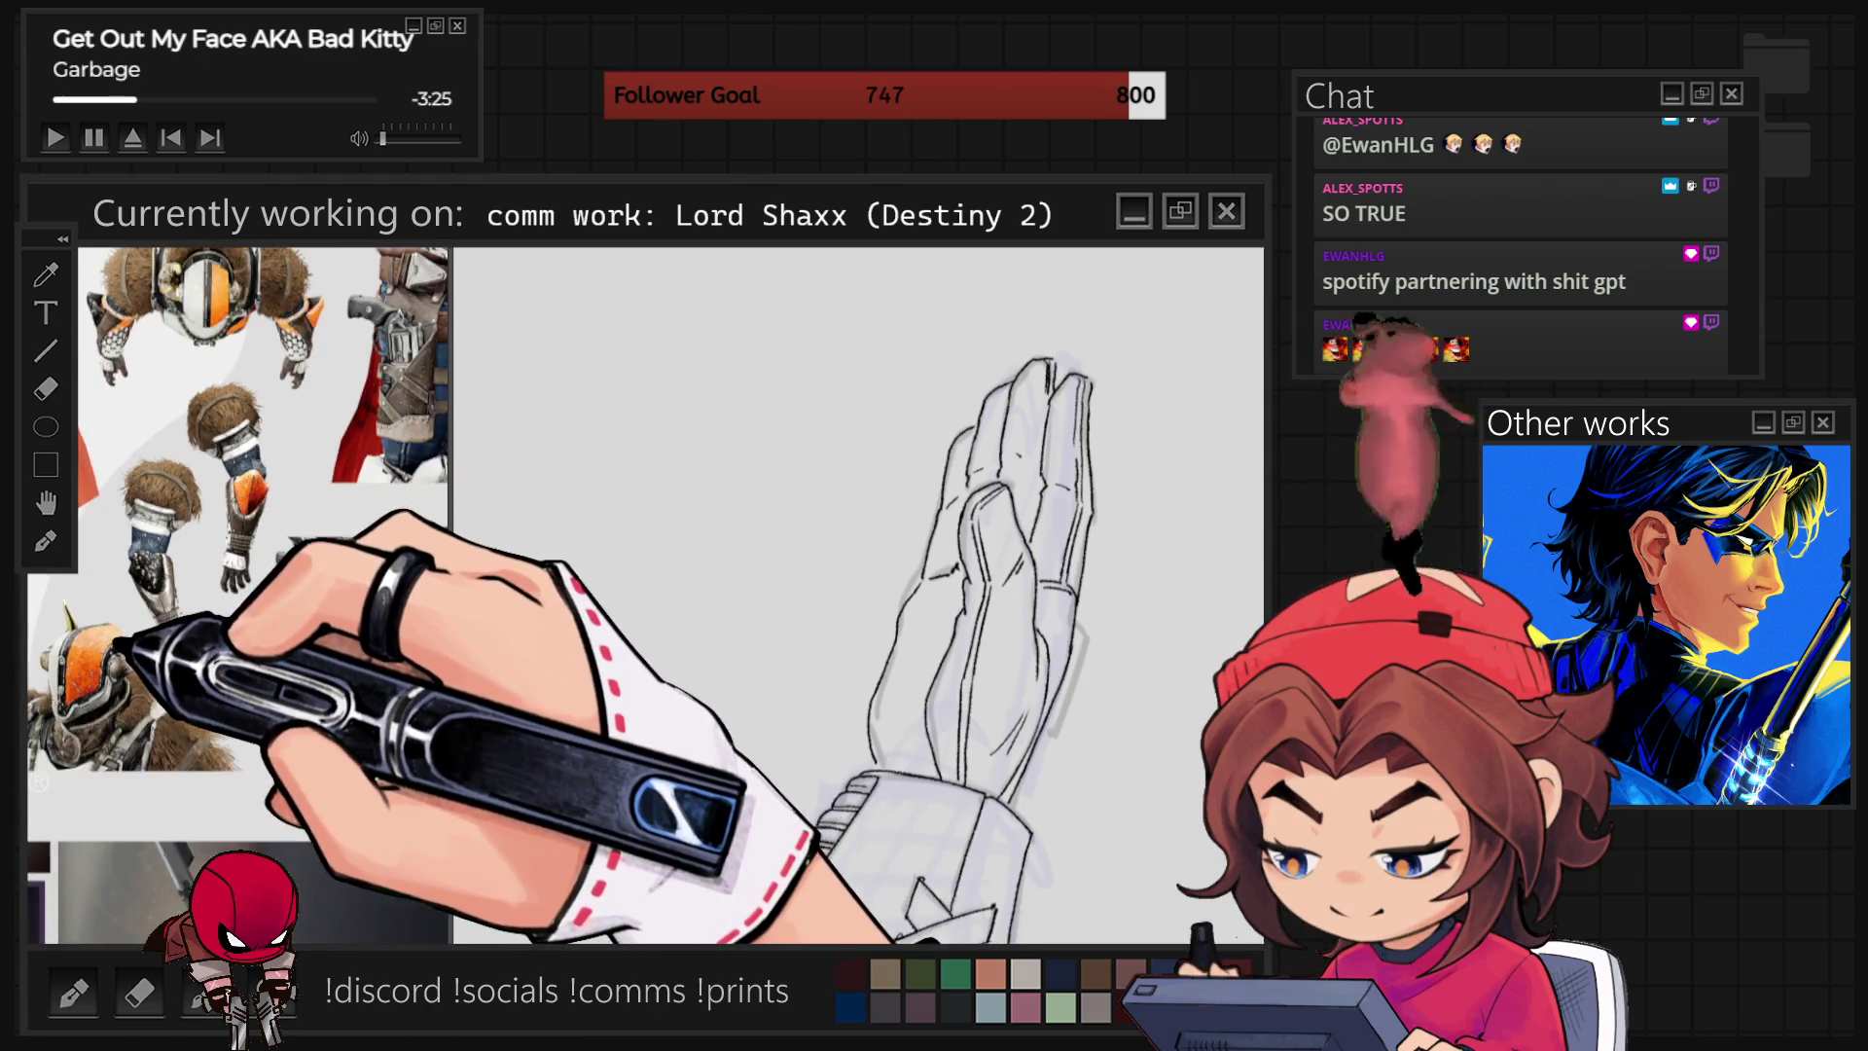
{"action": "scroll", "coordinate": [185, 632], "scroll_direction": "up", "scroll_amount": 3}
{"action": "mouse_move", "coordinate": [188, 625]}
{"action": "left_mouse_down"}
{"action": "mouse_move", "coordinate": [347, 626]}
{"action": "mouse_move", "coordinate": [329, 637]}
{"action": "left_mouse_up"}
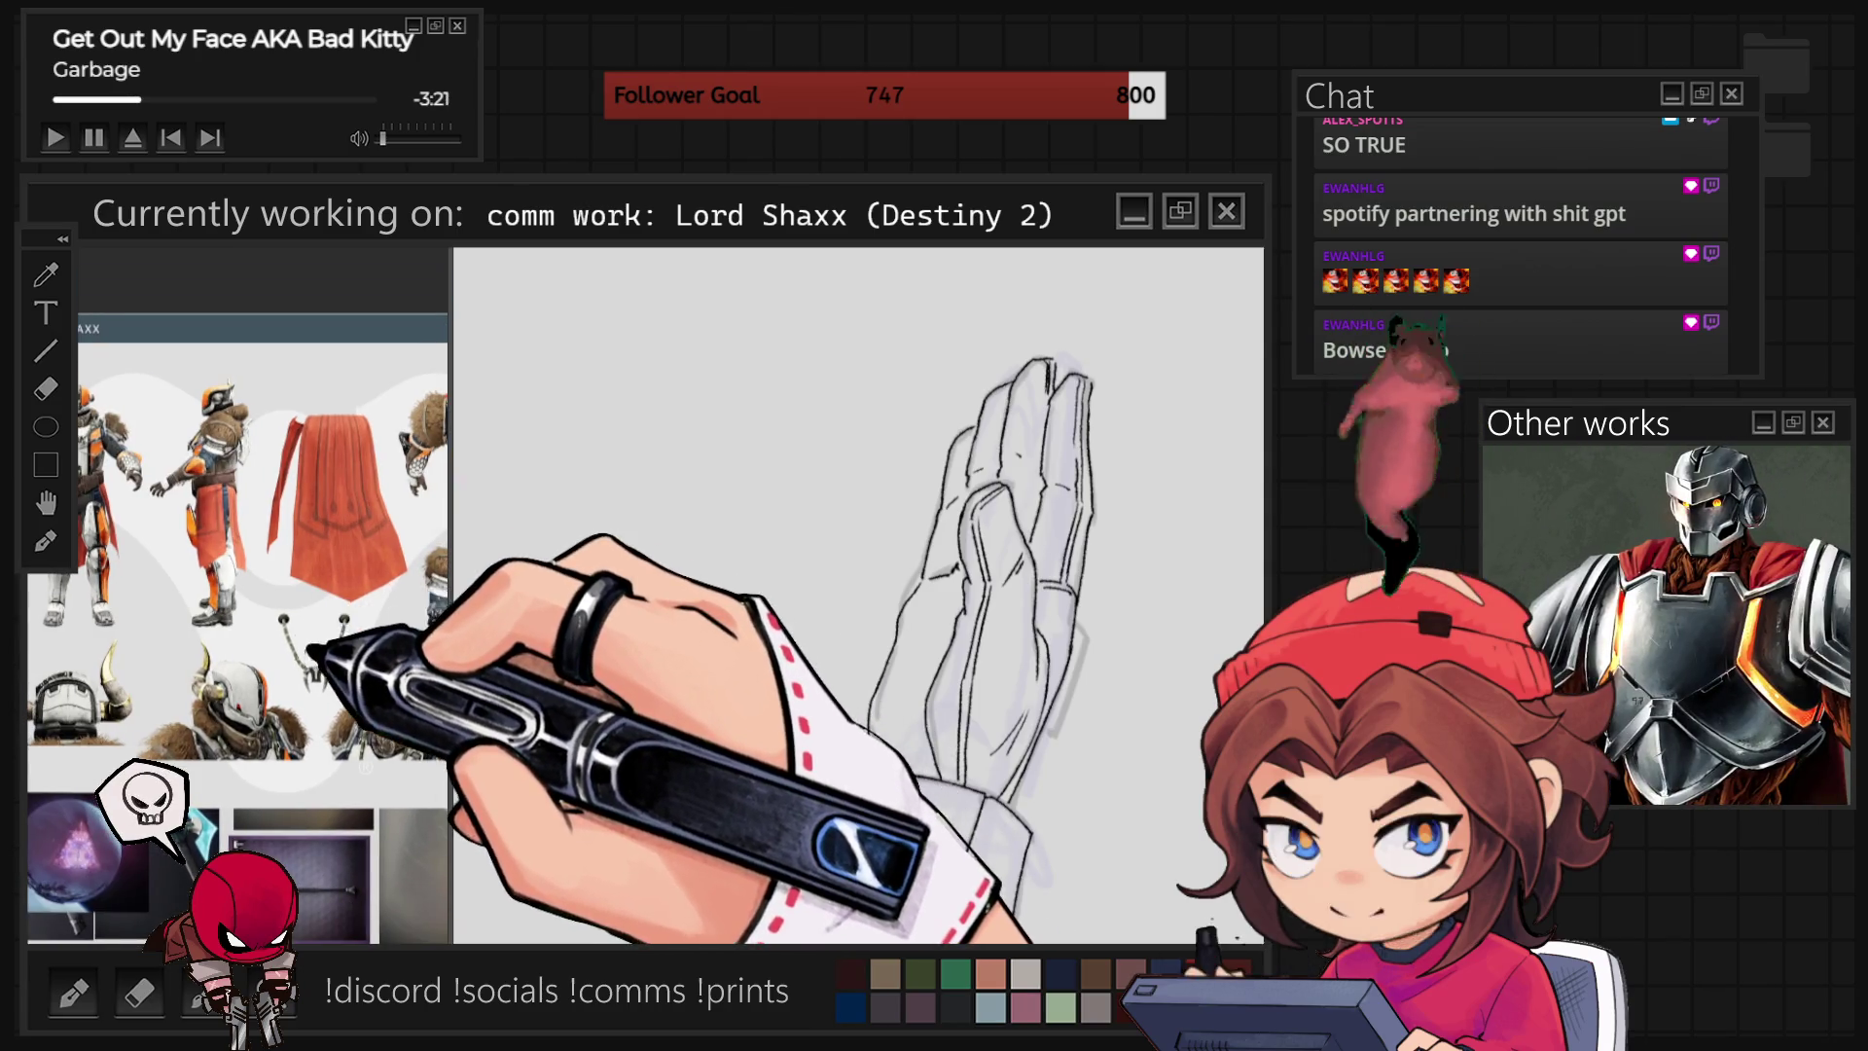
{"action": "scroll", "coordinate": [331, 637], "scroll_direction": "down", "scroll_amount": 5}
{"action": "scroll", "coordinate": [250, 626], "scroll_direction": "up", "scroll_amount": 5}
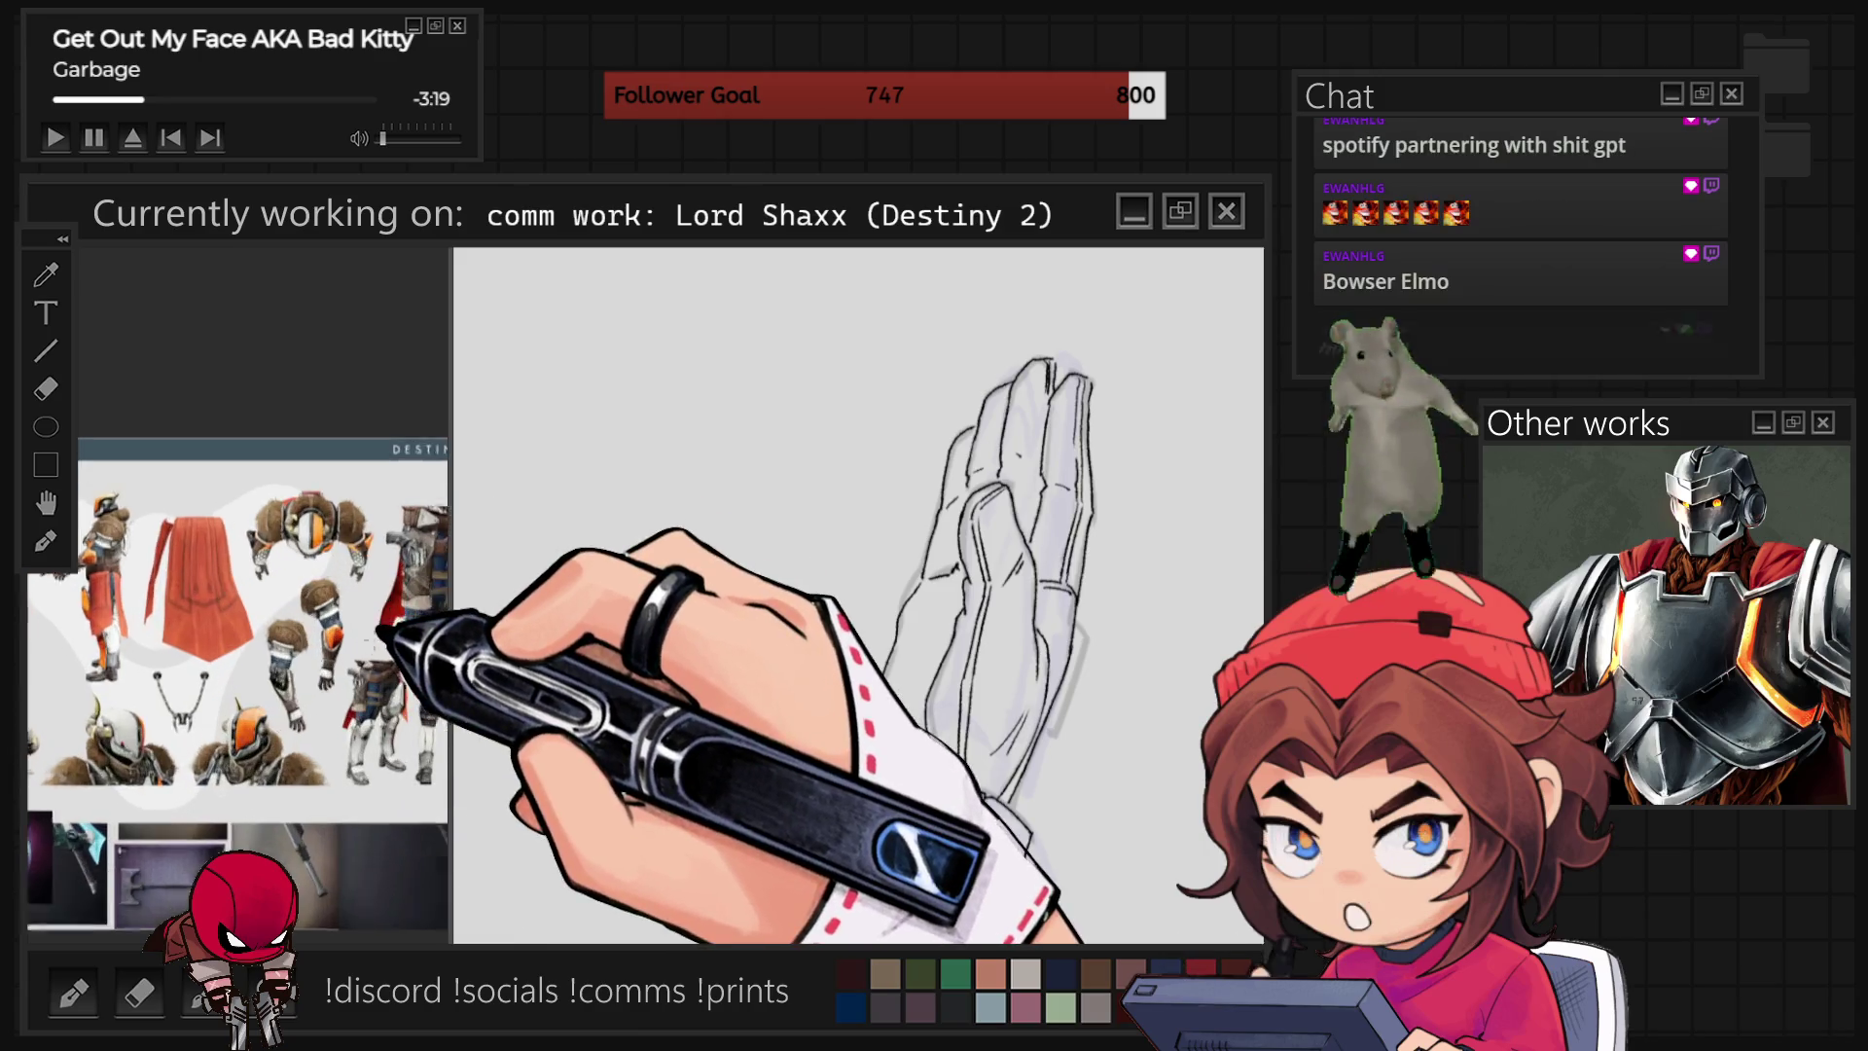
{"action": "scroll", "coordinate": [238, 594], "scroll_direction": "up", "scroll_amount": 2}
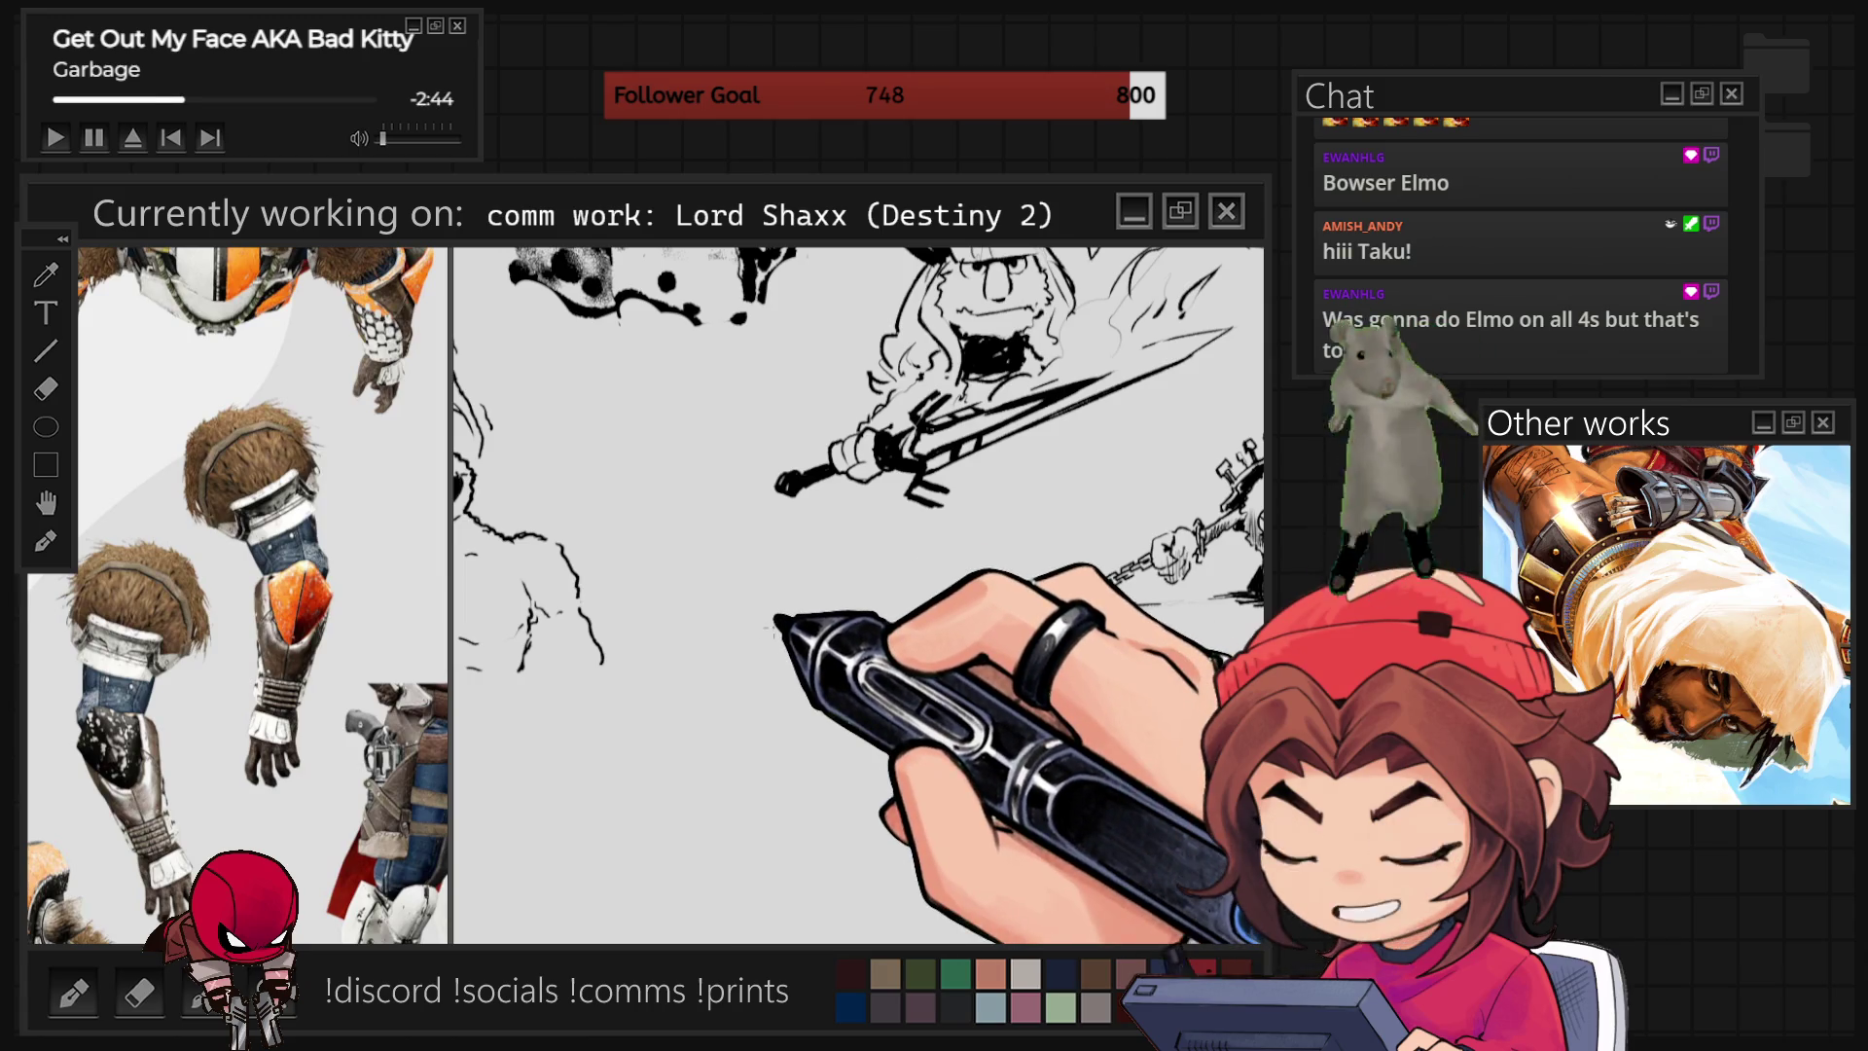
Ink teeth along the monster's grin and its jaw line, beginning a curve right of the face.
{"action": "scroll", "coordinate": [856, 594], "scroll_direction": "down", "scroll_amount": 2}
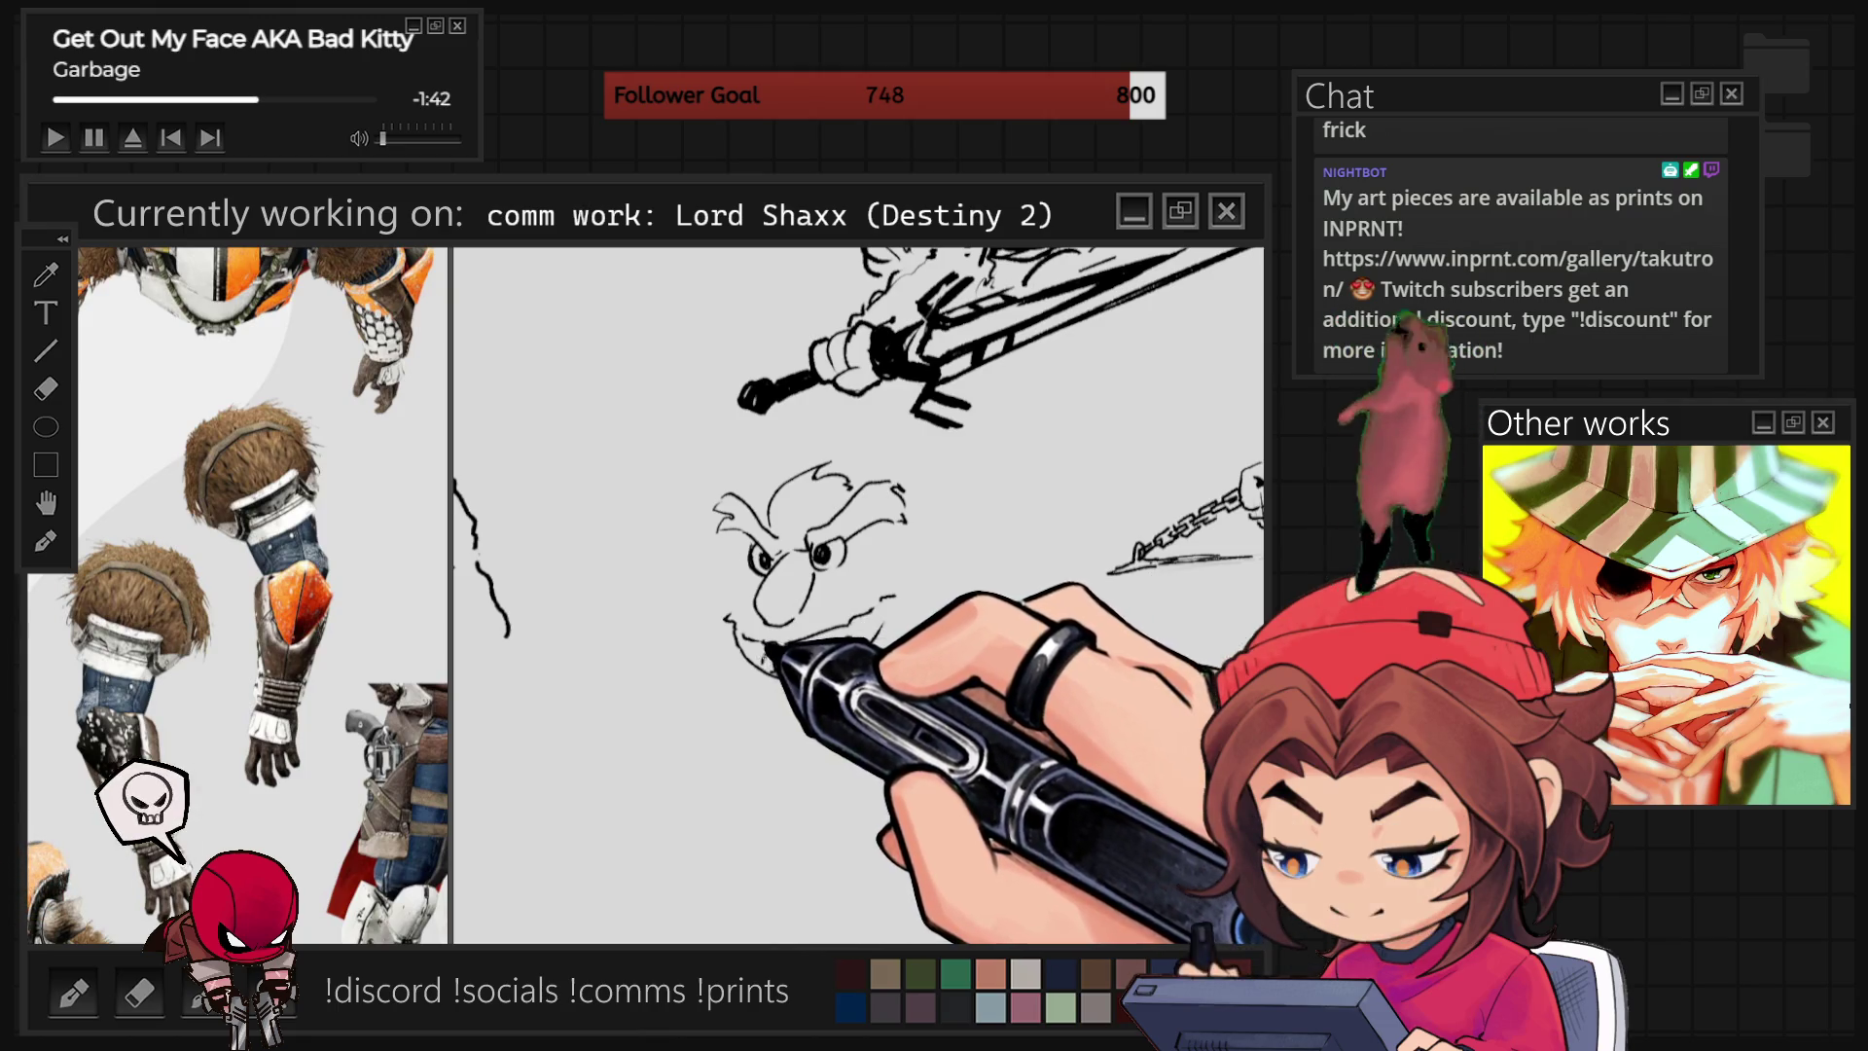
{"action": "mouse_move", "coordinate": [784, 650]}
{"action": "left_mouse_down"}
{"action": "mouse_move", "coordinate": [749, 663]}
{"action": "mouse_move", "coordinate": [812, 667]}
{"action": "mouse_move", "coordinate": [881, 620]}
{"action": "left_mouse_up"}
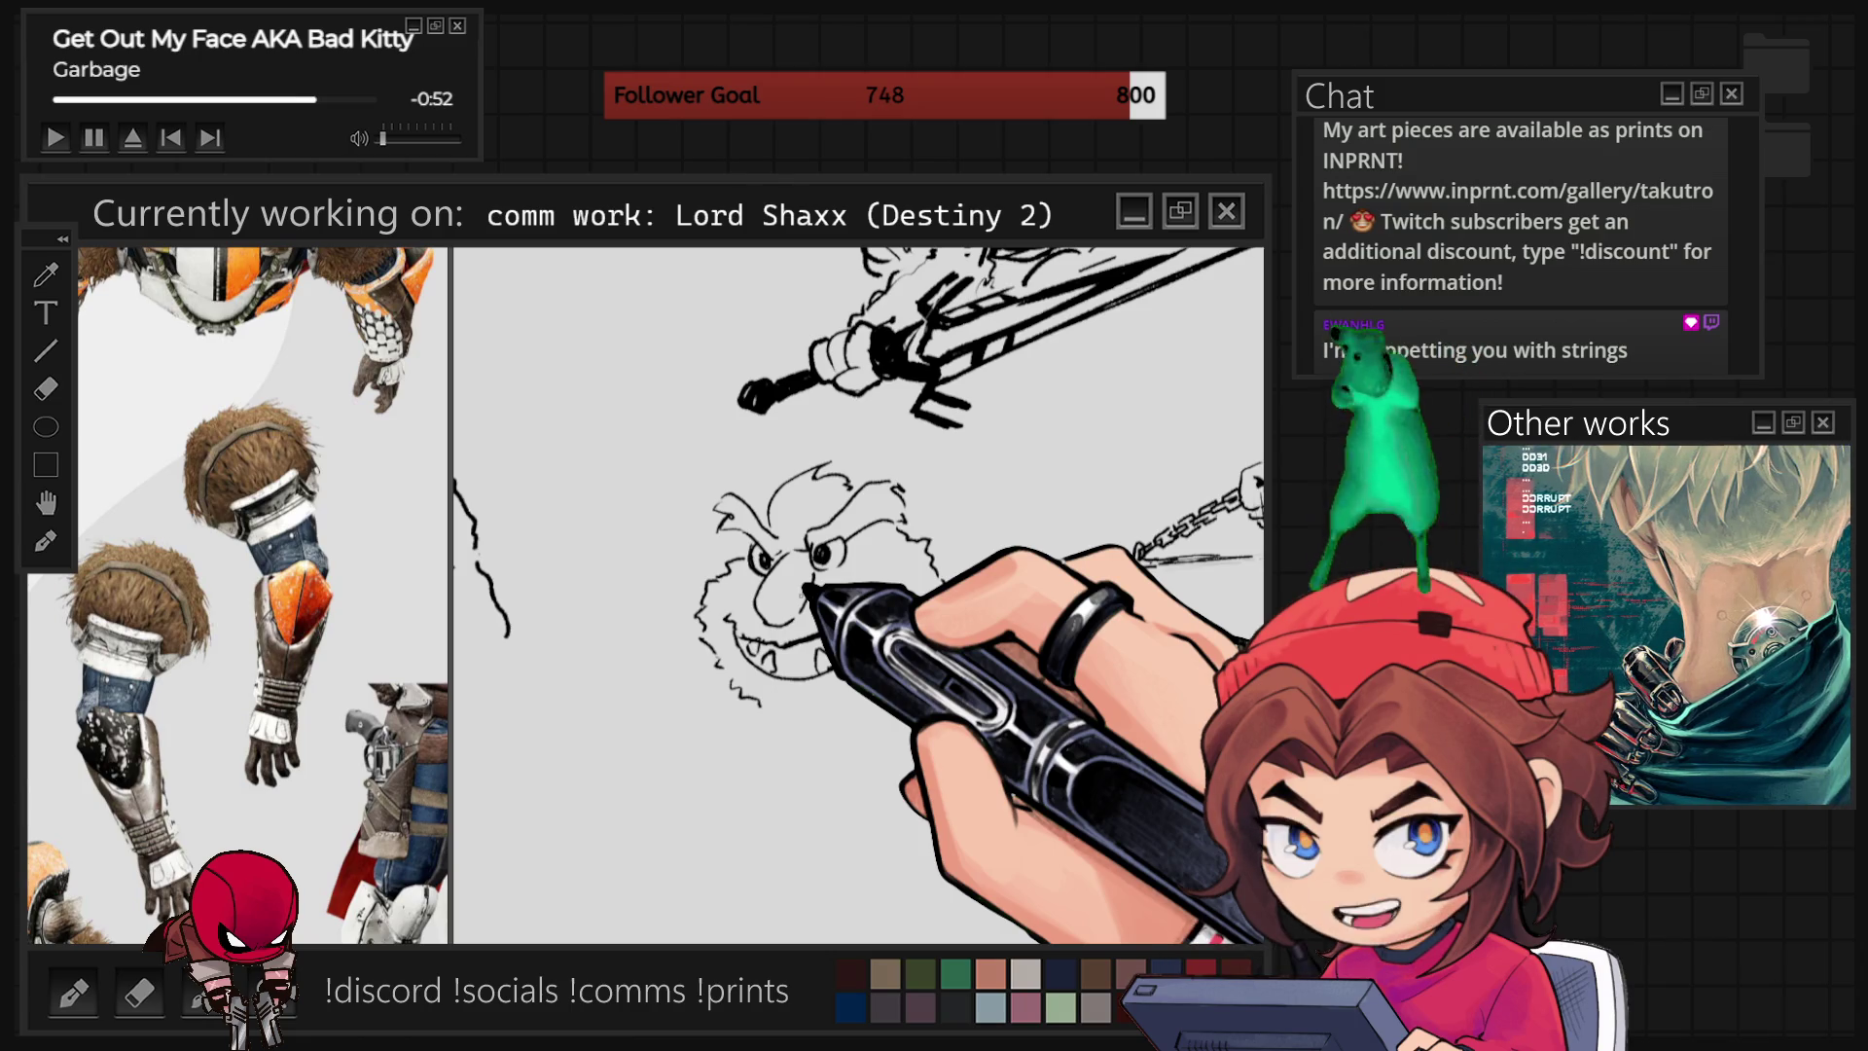
{"action": "mouse_move", "coordinate": [806, 591]}
{"action": "left_mouse_down"}
{"action": "mouse_move", "coordinate": [771, 583]}
{"action": "mouse_move", "coordinate": [750, 626]}
{"action": "mouse_move", "coordinate": [792, 646]}
{"action": "mouse_move", "coordinate": [825, 700]}
{"action": "left_mouse_up"}
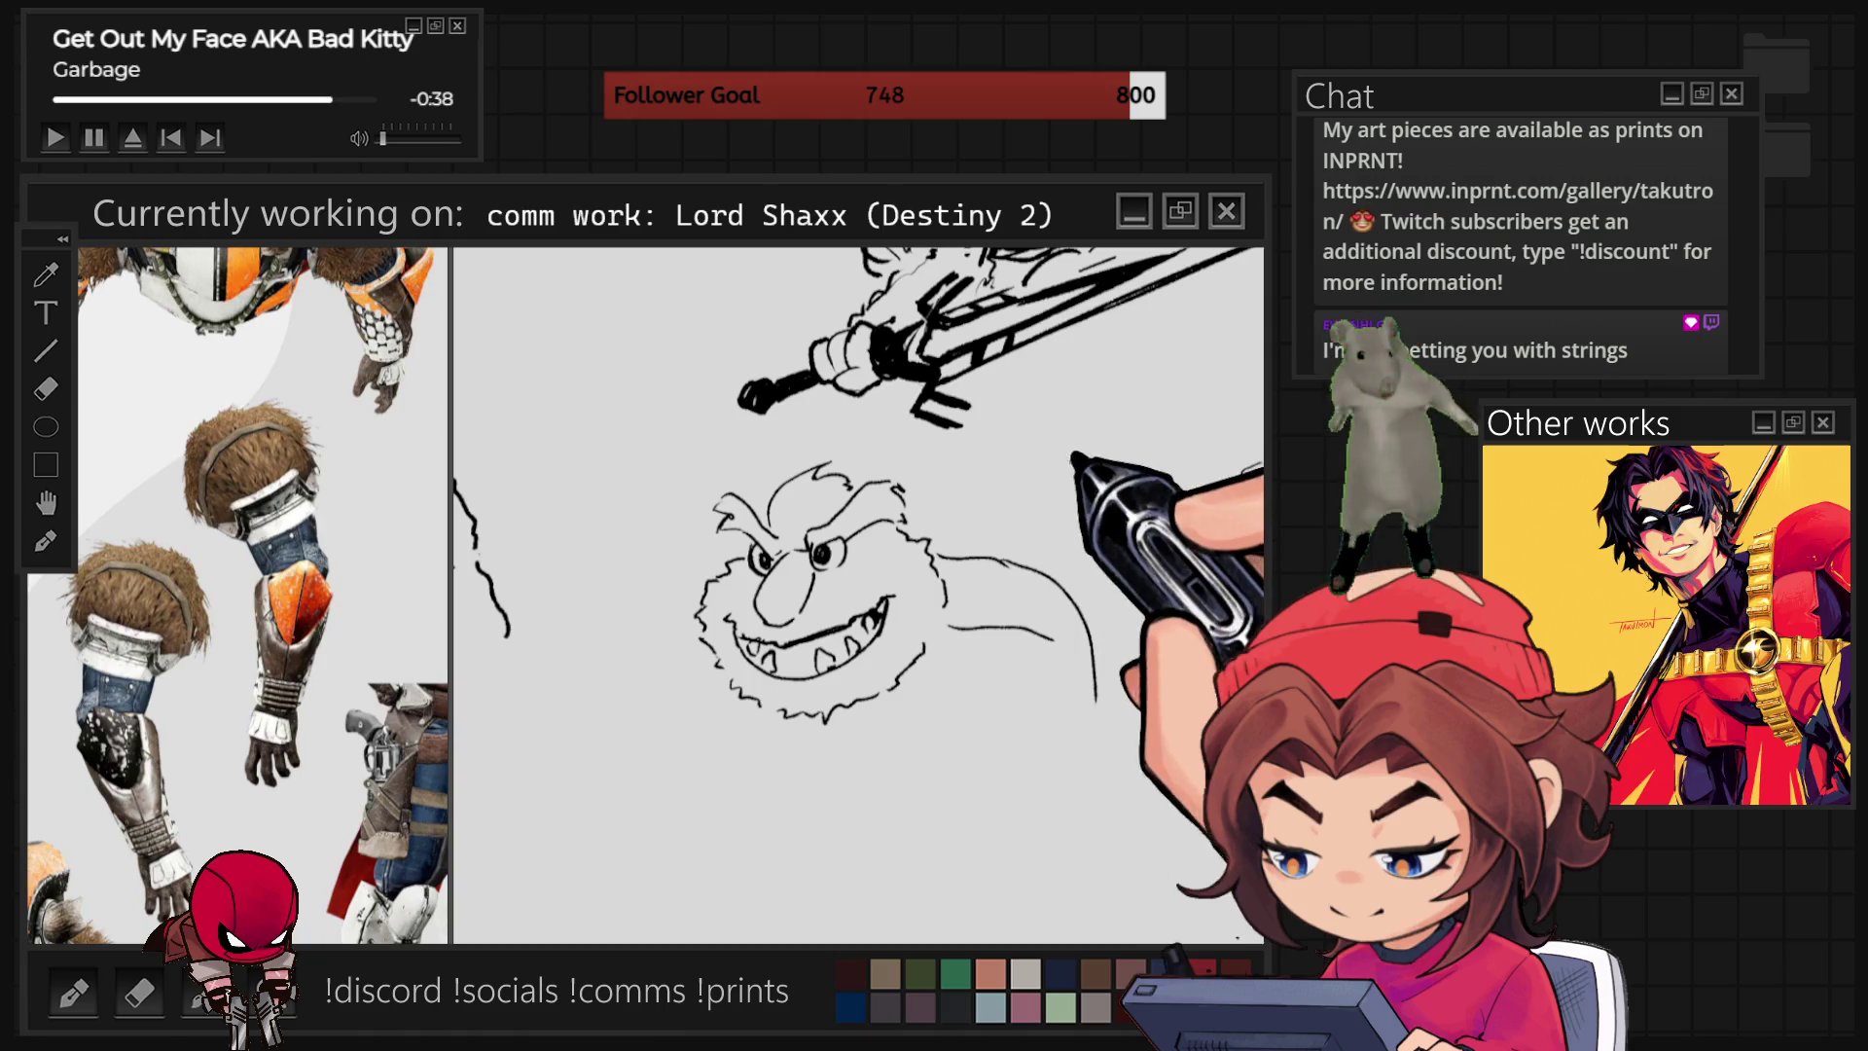
{"action": "left_click_drag", "start_coordinate": [912, 492], "coordinate": [1030, 471]}
Sketch shoulder and arm curves right of the face, extending them with a long curve.
{"action": "left_click_drag", "start_coordinate": [937, 554], "coordinate": [1088, 599]}
{"action": "left_click_drag", "start_coordinate": [946, 625], "coordinate": [1054, 638]}
{"action": "left_click_drag", "start_coordinate": [1049, 491], "coordinate": [1094, 701]}
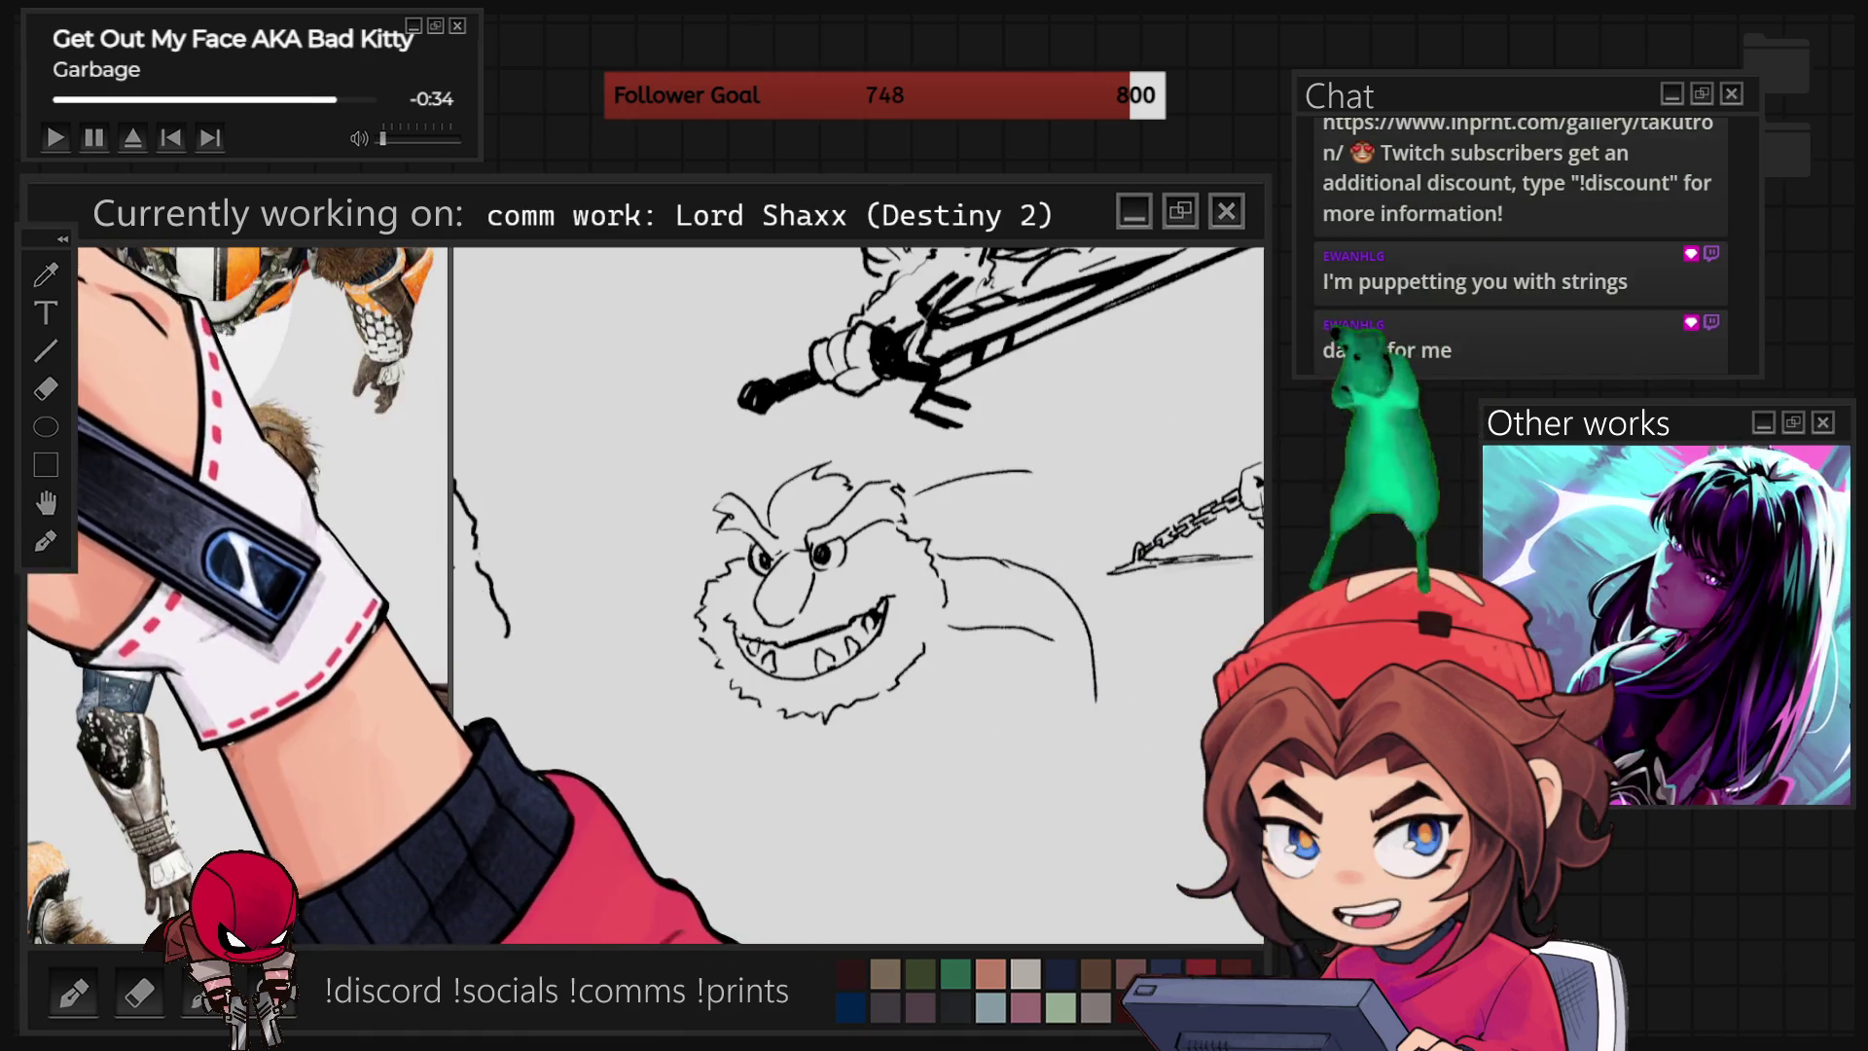
{"action": "left_click_drag", "start_coordinate": [1070, 462], "coordinate": [1150, 778]}
Lasso the face sketch and move it down and to the left.
{"action": "mouse_move", "coordinate": [970, 844]}
{"action": "left_mouse_down"}
{"action": "mouse_move", "coordinate": [623, 622]}
{"action": "mouse_move", "coordinate": [905, 443]}
{"action": "mouse_move", "coordinate": [1048, 433]}
{"action": "left_mouse_up"}
{"action": "left_click", "coordinate": [949, 886]}
{"action": "left_click_drag", "start_coordinate": [875, 701], "coordinate": [808, 817]}
{"action": "key", "text": "Return"}
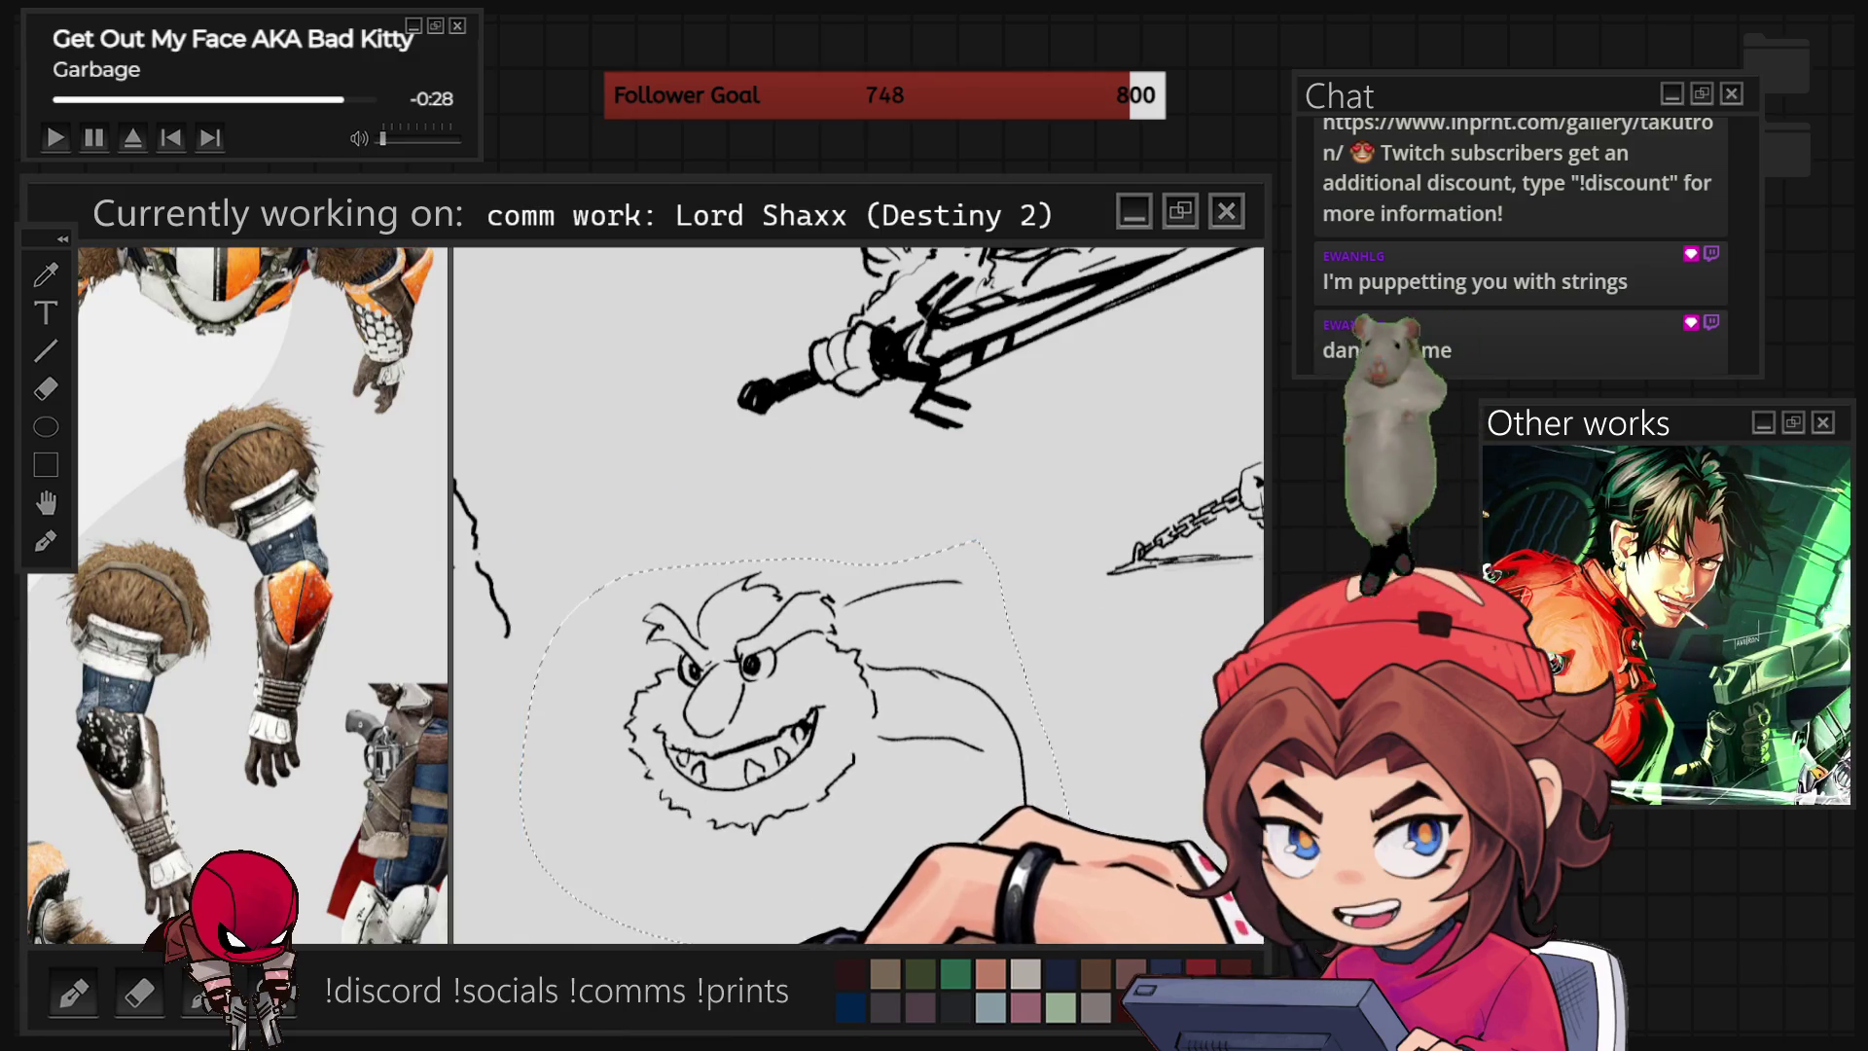
Draw a curve down from the face's right side, then undo the overlong stroke.
{"action": "mouse_move", "coordinate": [1081, 481]}
{"action": "left_mouse_down"}
{"action": "mouse_move", "coordinate": [691, 480]}
{"action": "mouse_move", "coordinate": [1081, 539]}
{"action": "left_mouse_up"}
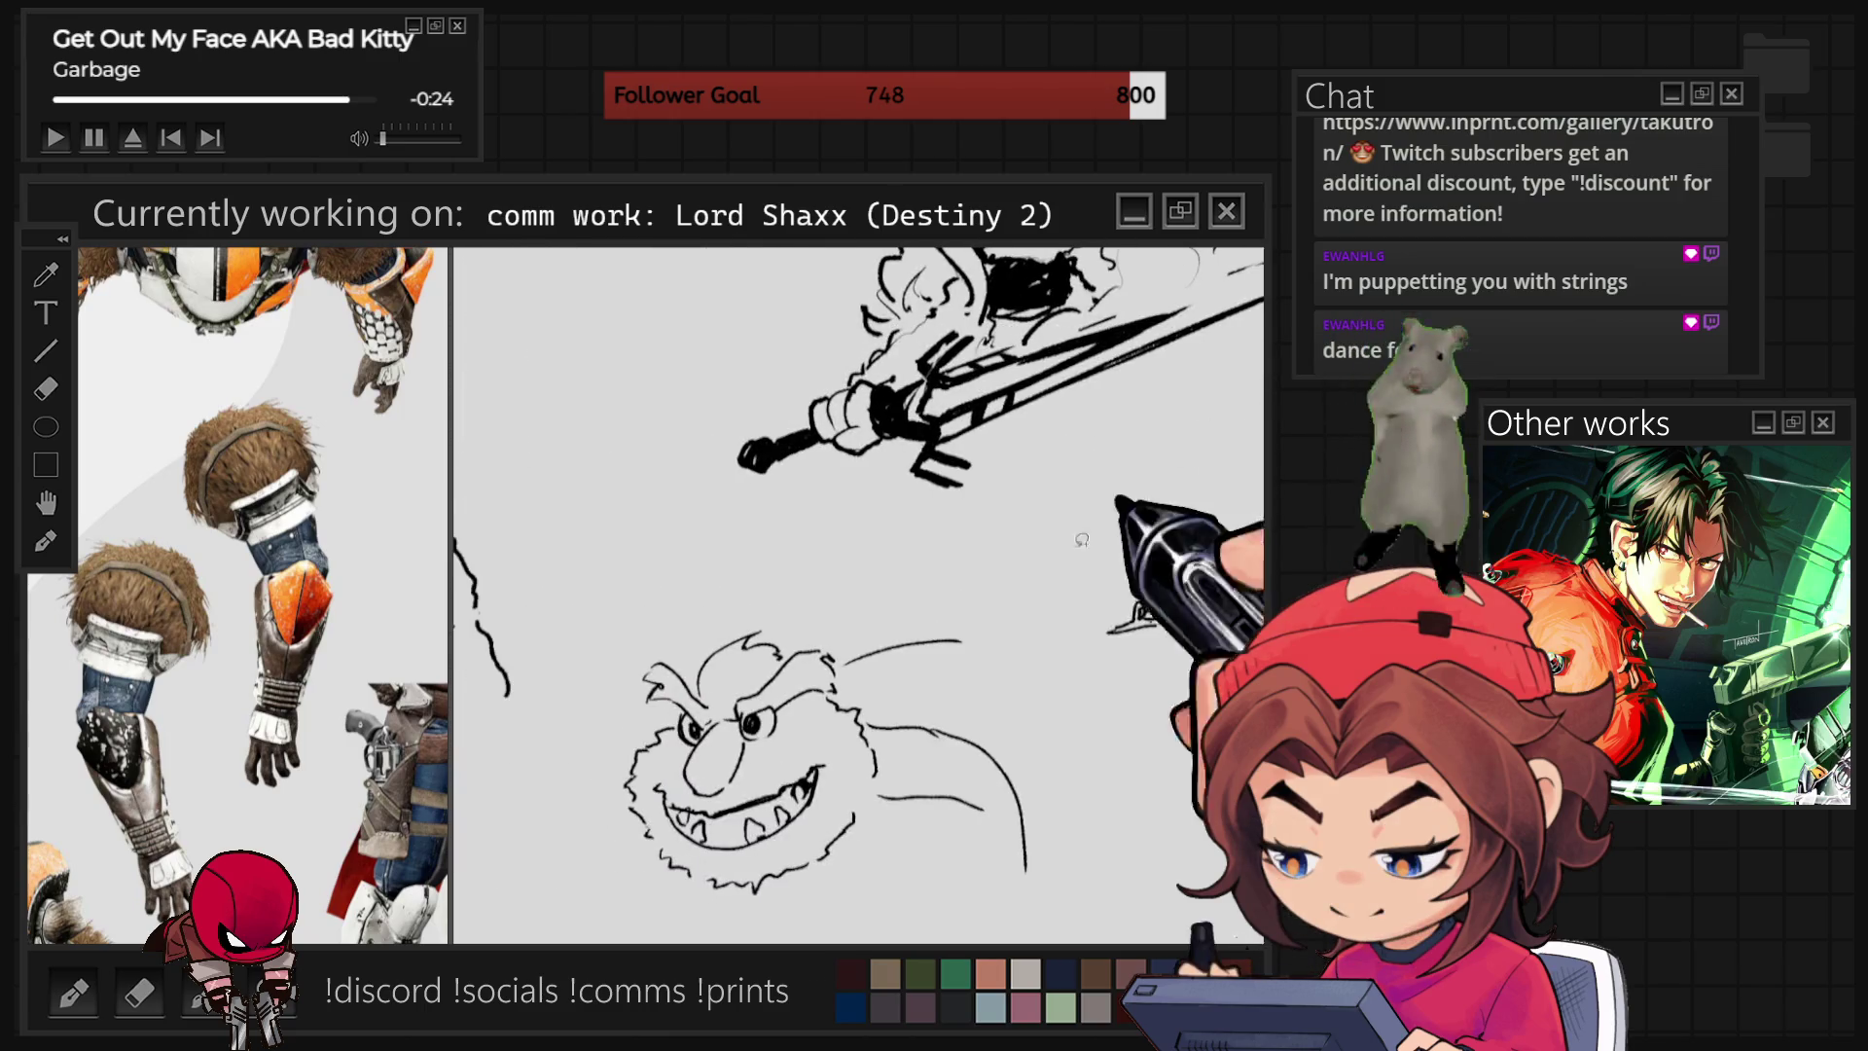
{"action": "left_click_drag", "start_coordinate": [869, 724], "coordinate": [1025, 866]}
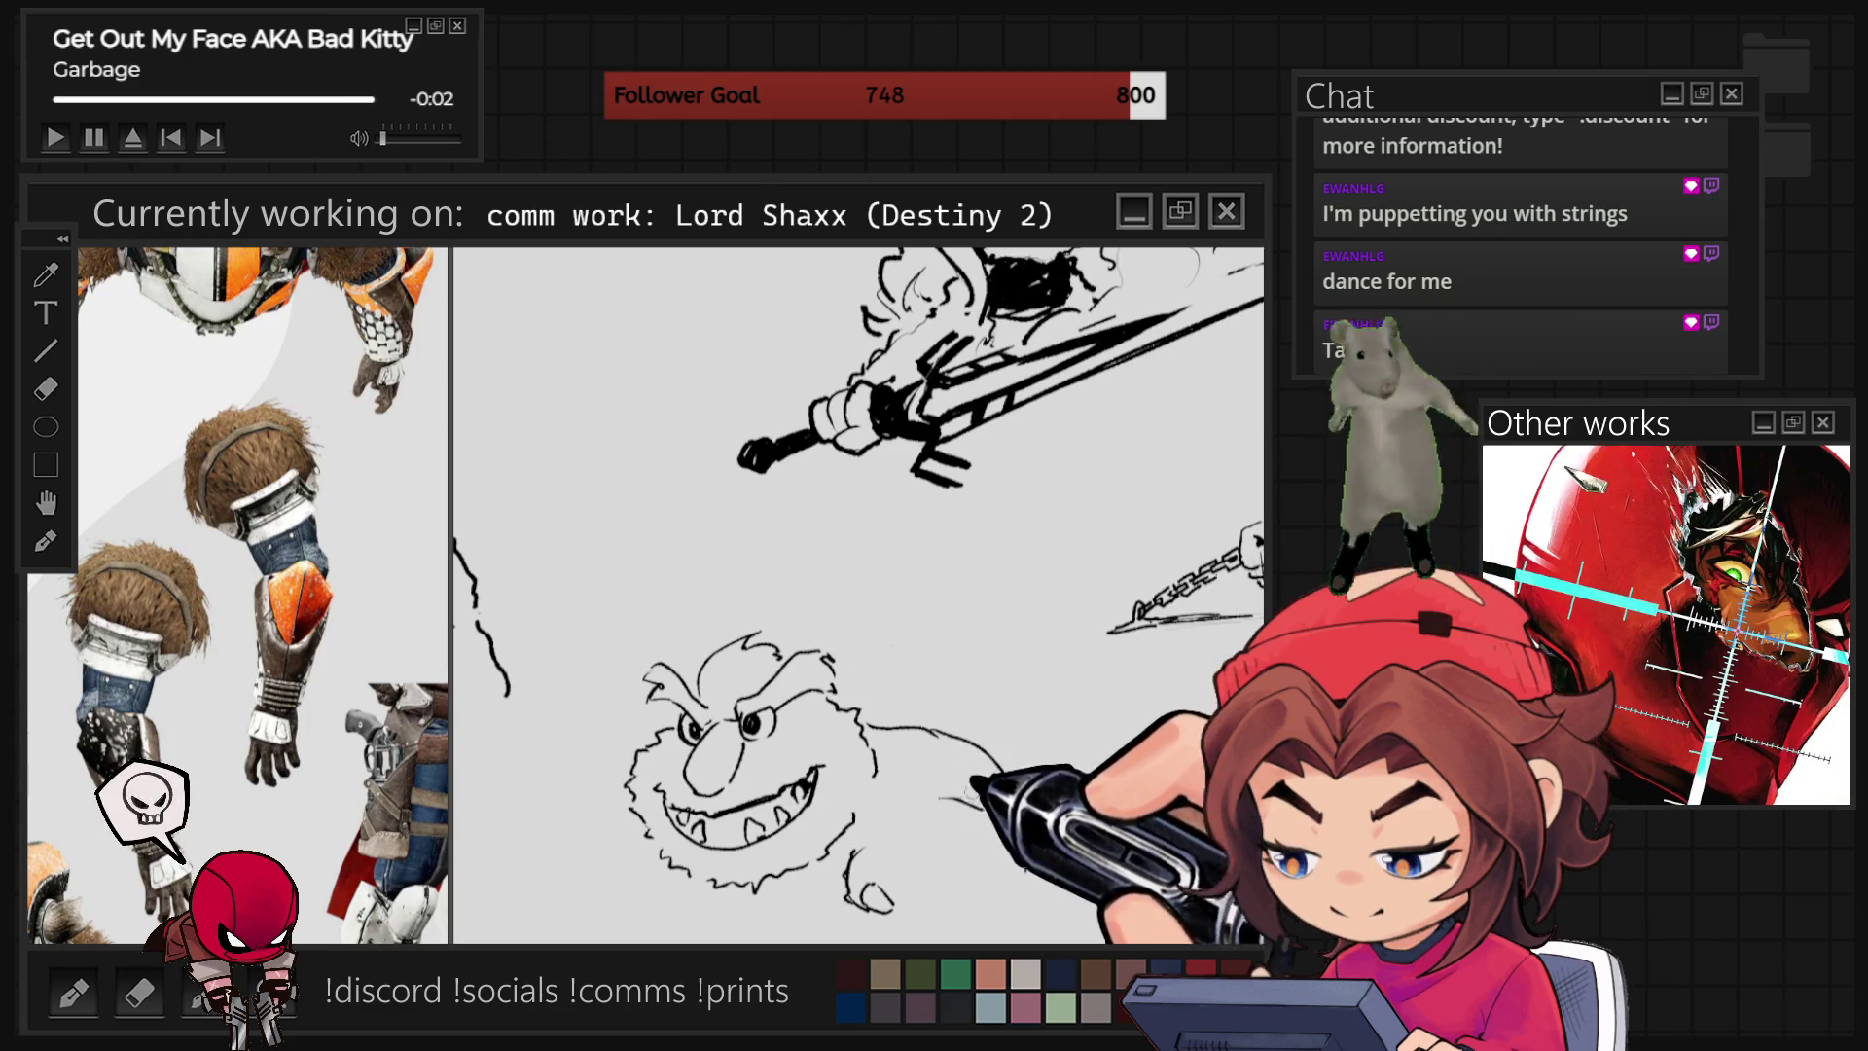
{"action": "key", "text": "ctrl+z"}
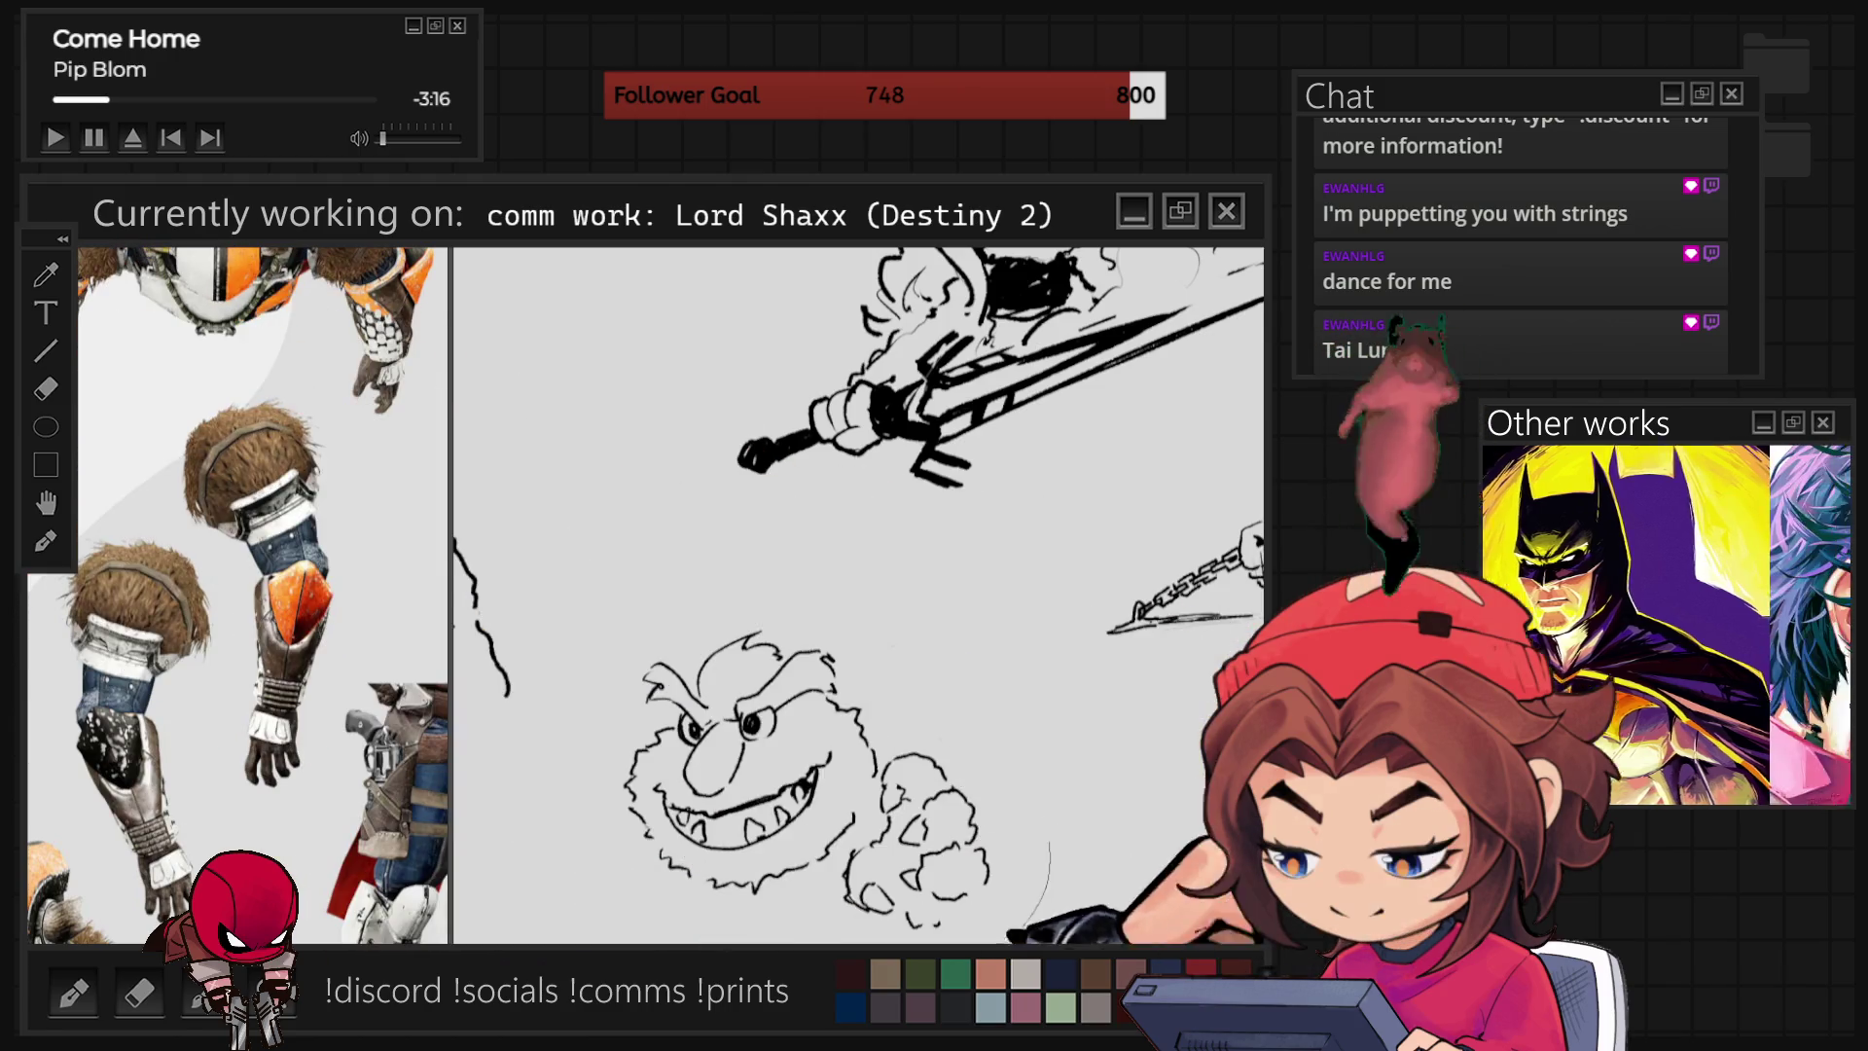
Lasso the clenched fist sketch and nudge it slightly to the right with Ctrl+T.
{"action": "mouse_move", "coordinate": [844, 844]}
{"action": "left_mouse_down"}
{"action": "mouse_move", "coordinate": [949, 725]}
{"action": "mouse_move", "coordinate": [1039, 913]}
{"action": "left_mouse_up"}
{"action": "key", "text": "ctrl+t"}
{"action": "left_click_drag", "start_coordinate": [939, 849], "coordinate": [985, 849]}
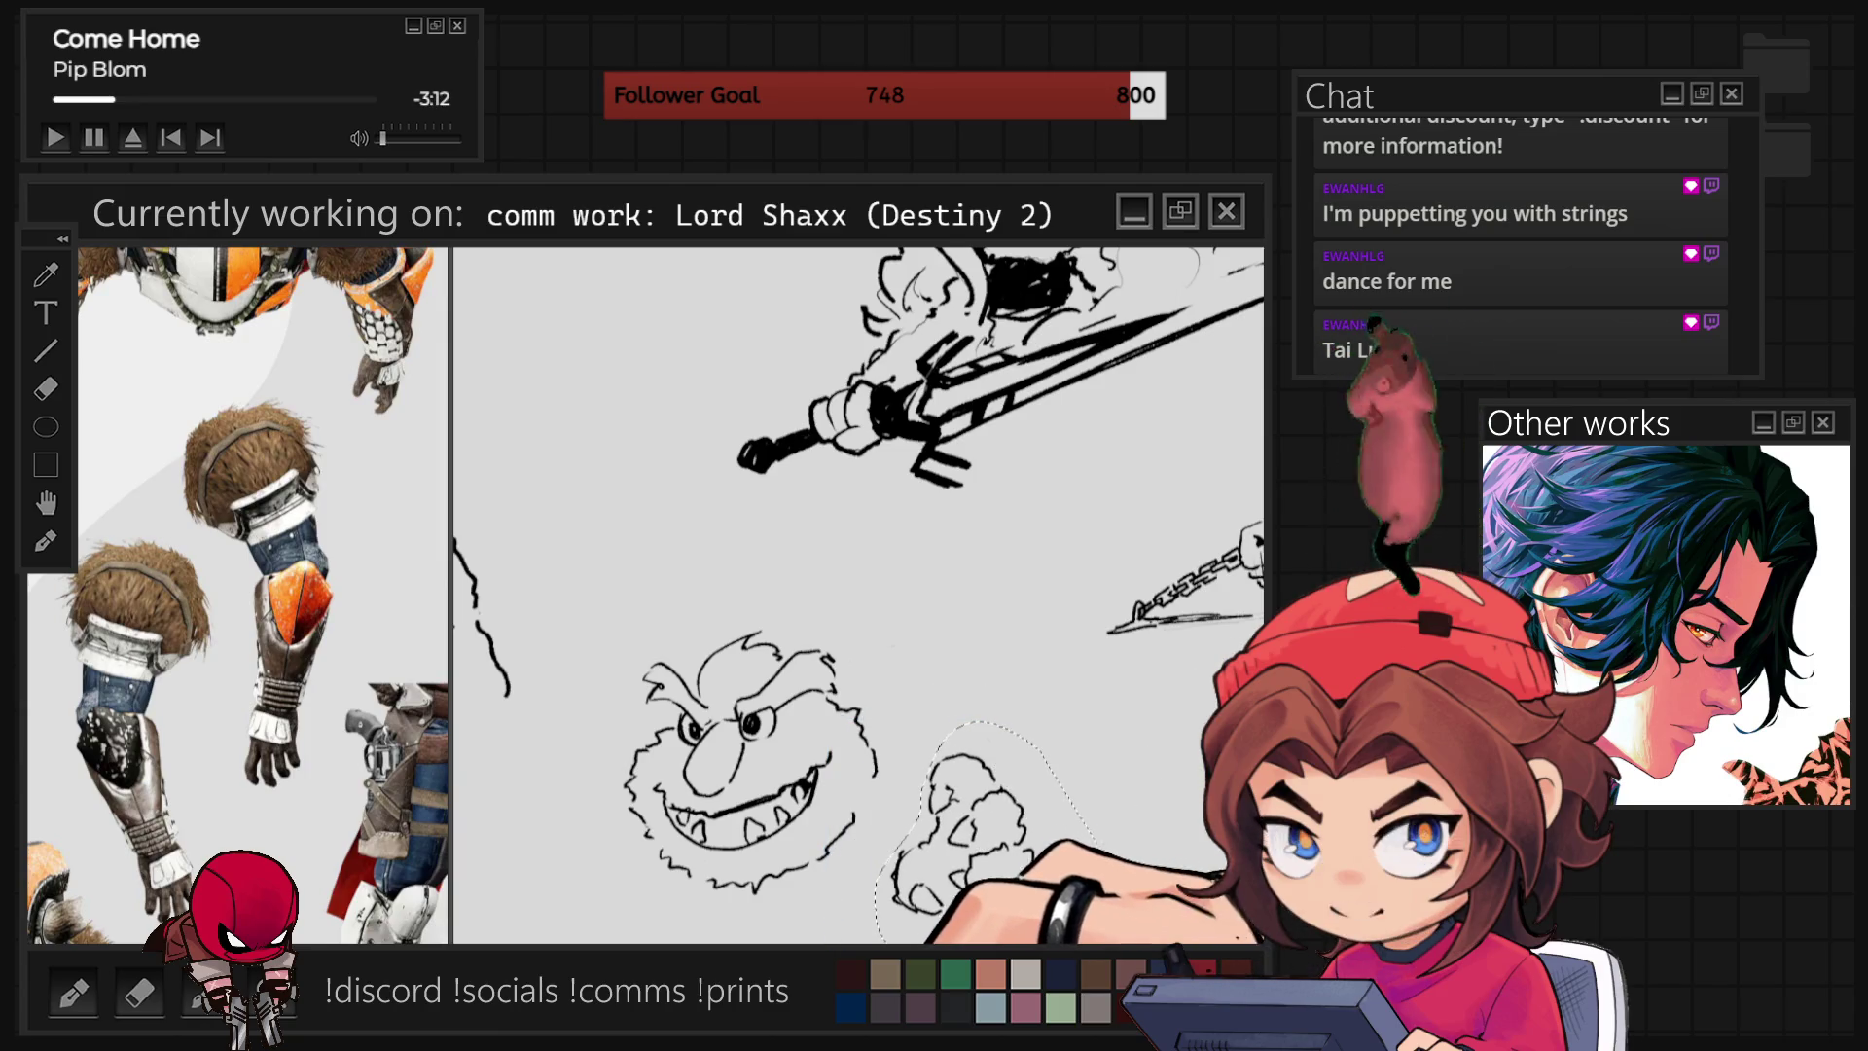
{"action": "key", "text": "Return"}
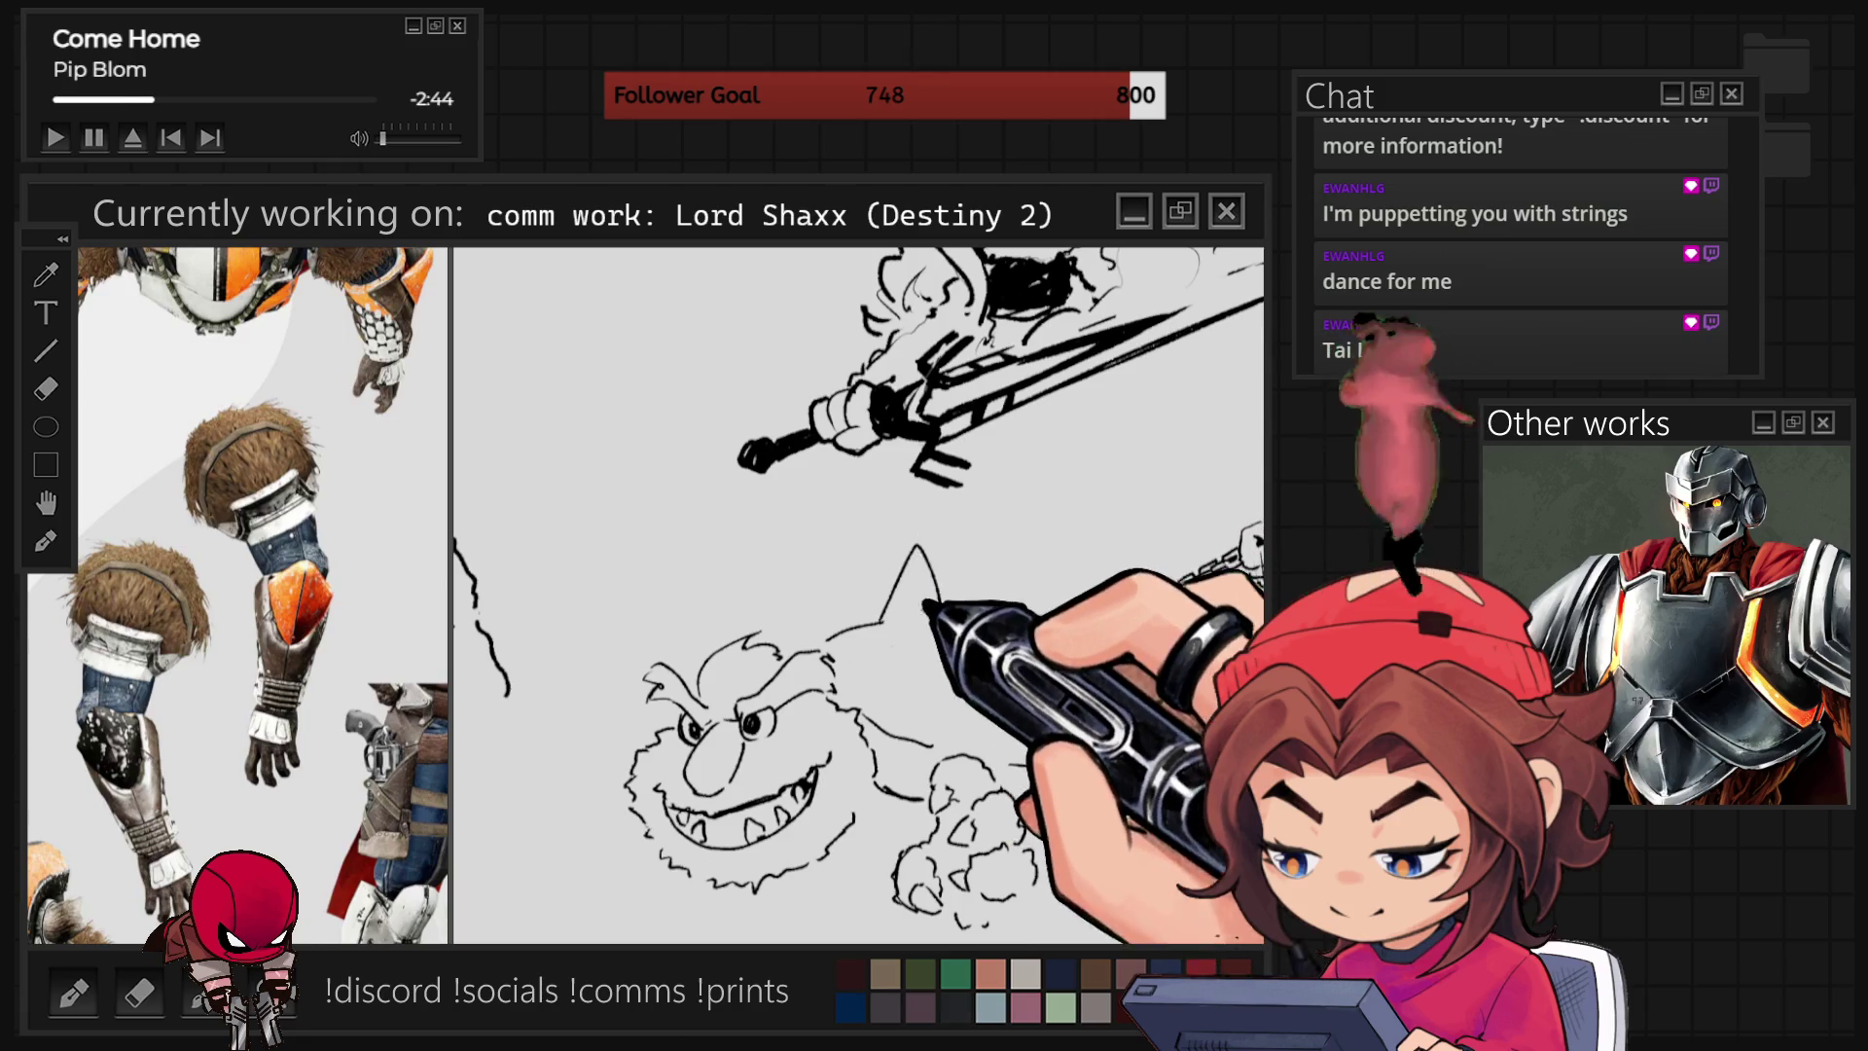
Close the horn's base, add a curve left of the face, and draw the fist's underside.
{"action": "left_click_drag", "start_coordinate": [878, 625], "coordinate": [942, 623]}
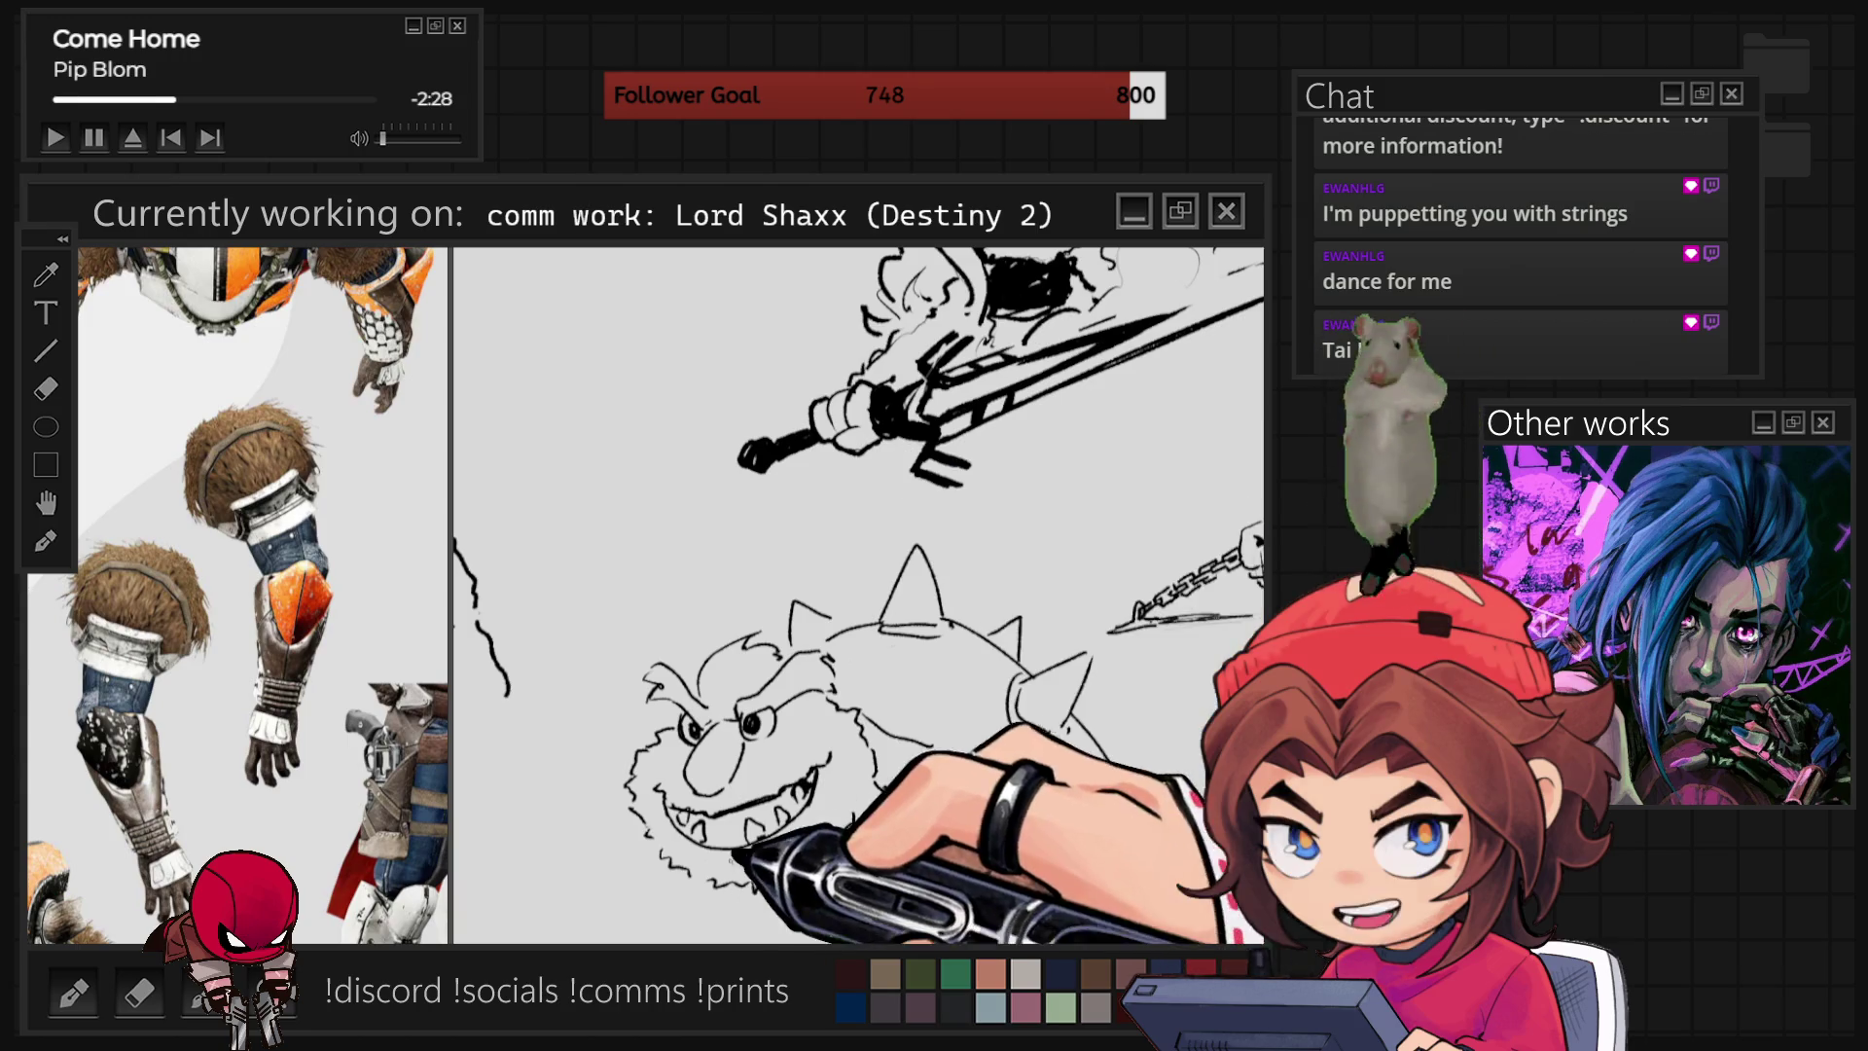
{"action": "scroll", "coordinate": [989, 736], "scroll_direction": "down", "scroll_amount": 5}
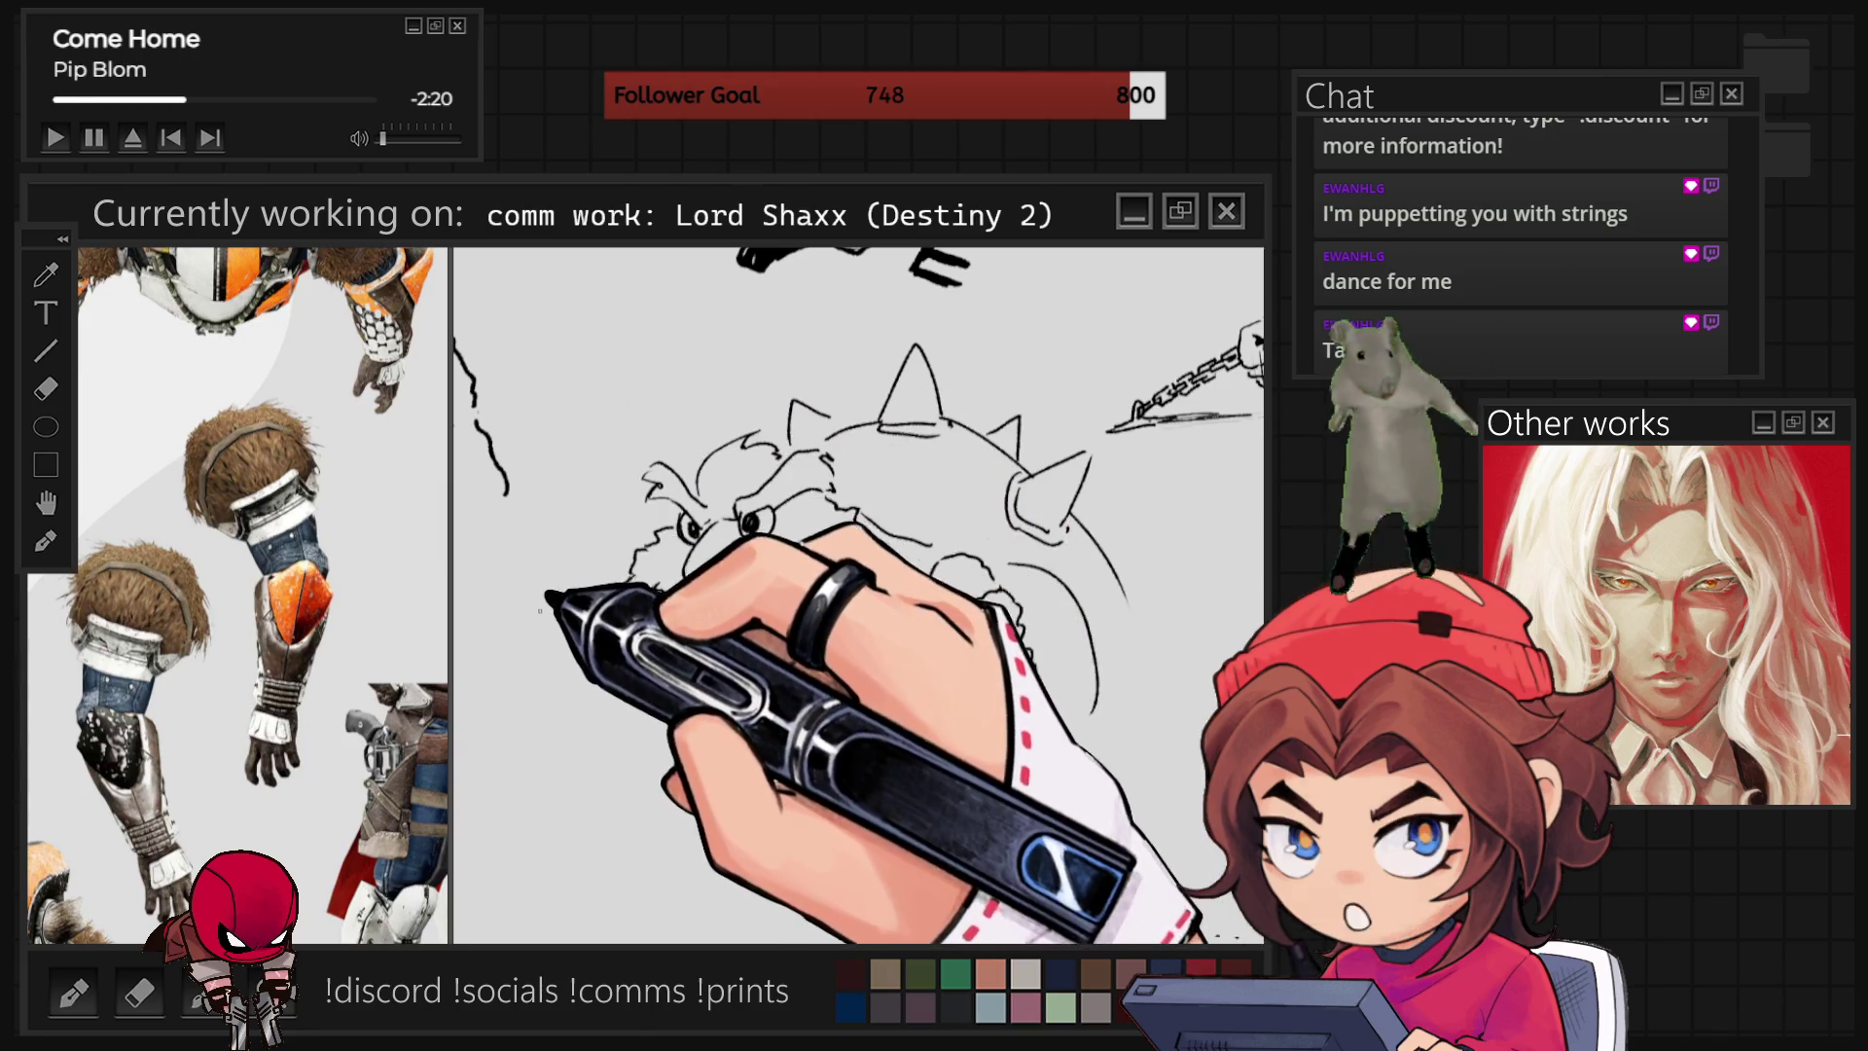
{"action": "left_click_drag", "start_coordinate": [545, 583], "coordinate": [506, 669]}
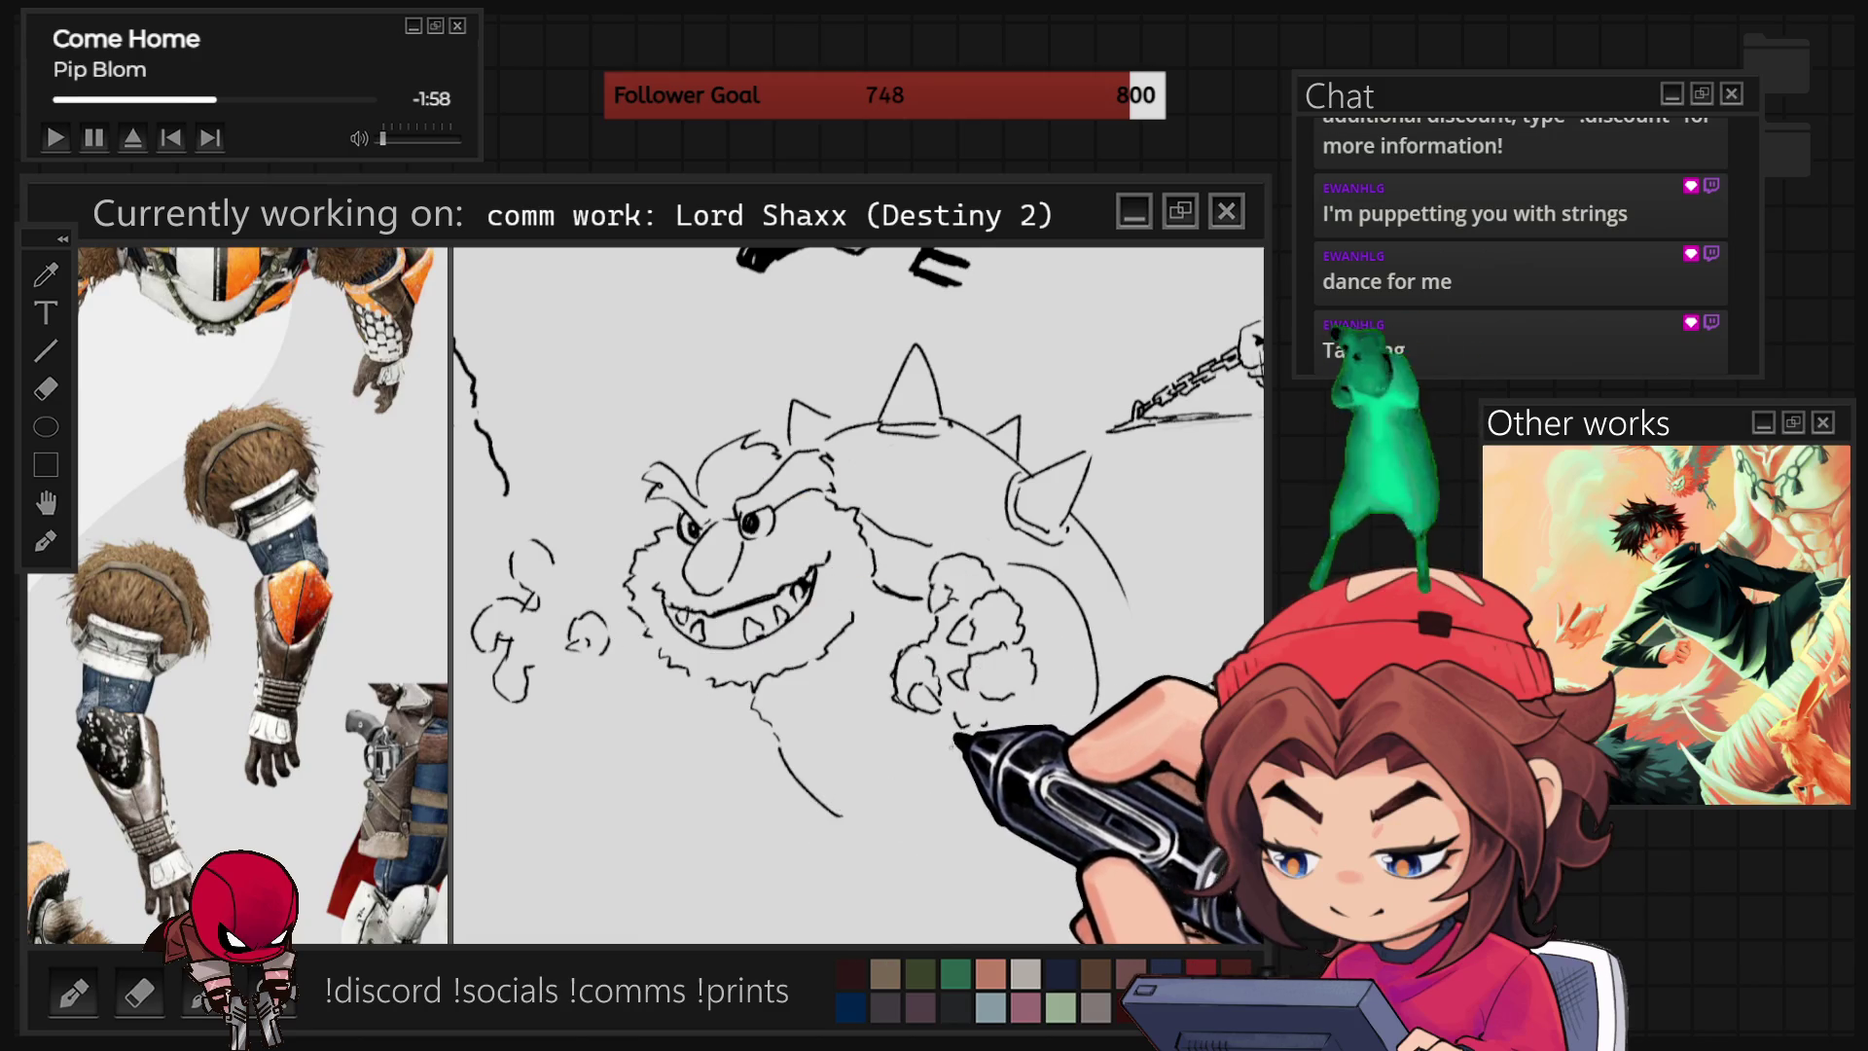
{"action": "mouse_move", "coordinate": [938, 700]}
{"action": "left_mouse_down"}
{"action": "mouse_move", "coordinate": [978, 741]}
{"action": "mouse_move", "coordinate": [1017, 715]}
{"action": "left_mouse_up"}
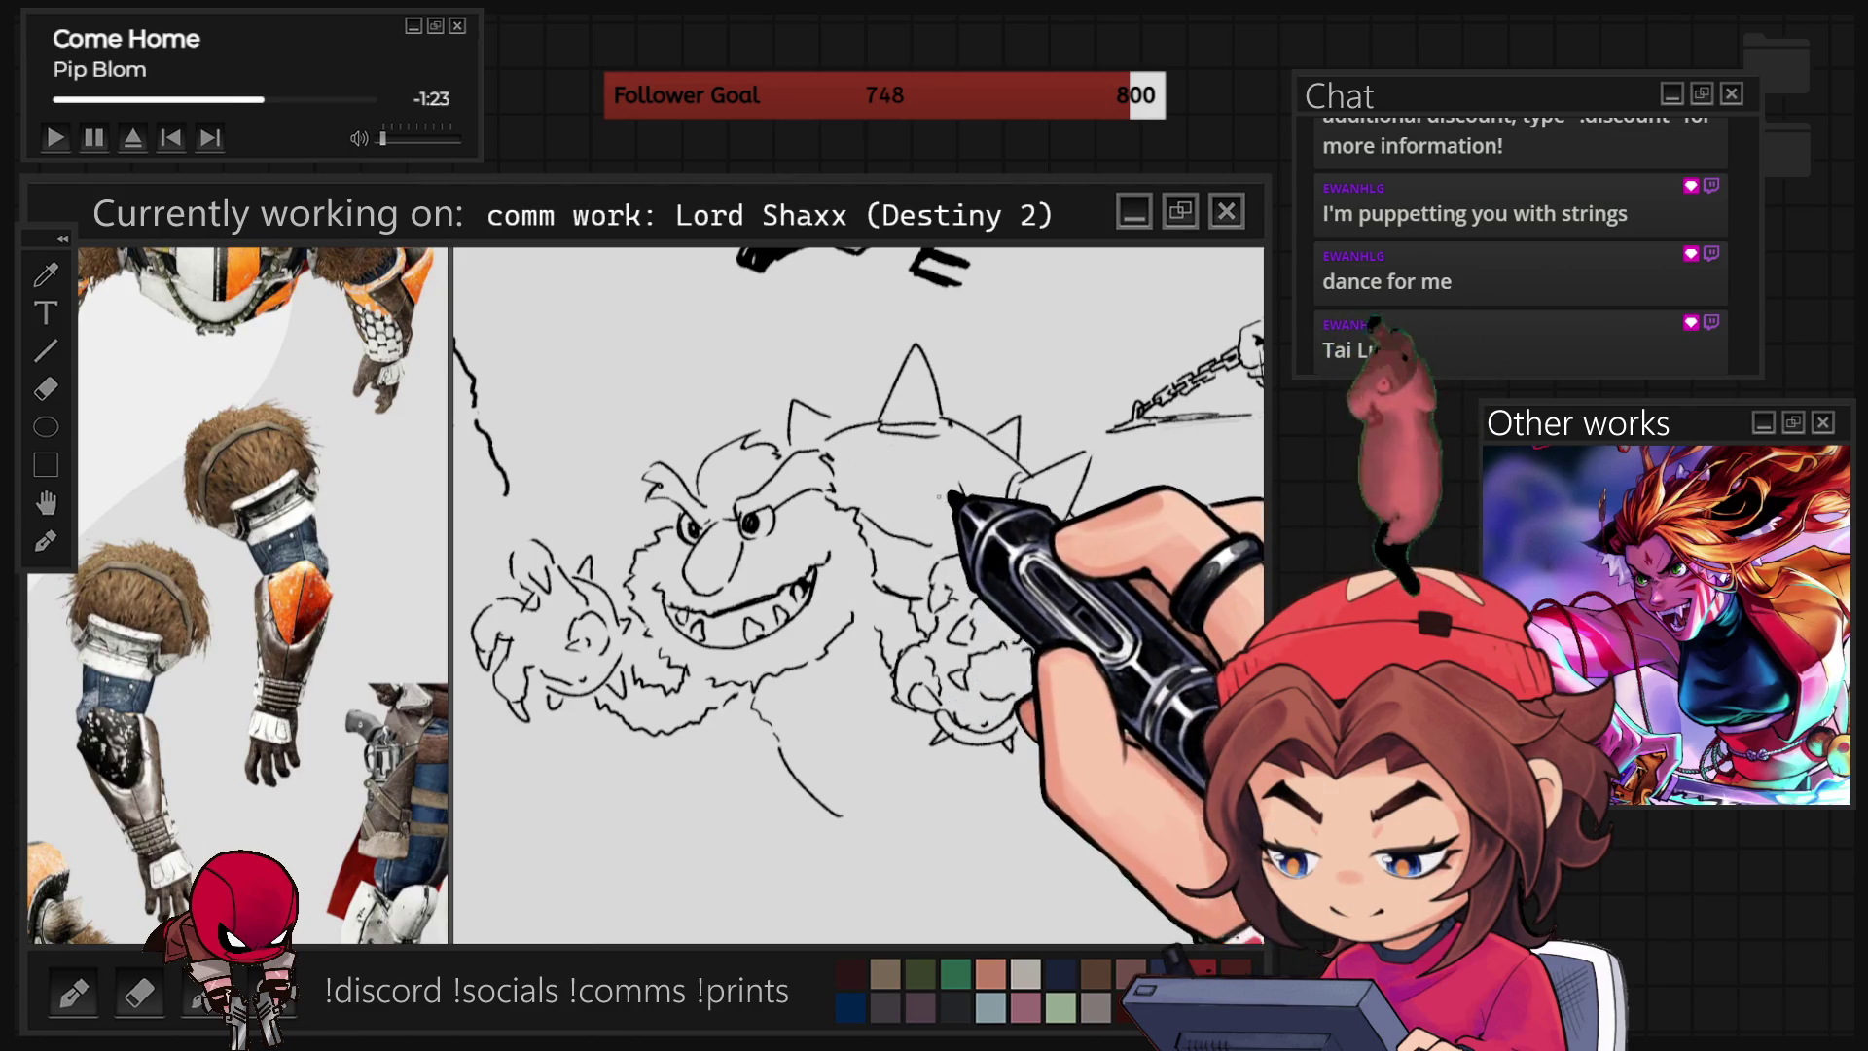
Ink the creature's shell curves, spikes, jagged chin and eye and brow detail.
{"action": "left_click_drag", "start_coordinate": [871, 469], "coordinate": [973, 545]}
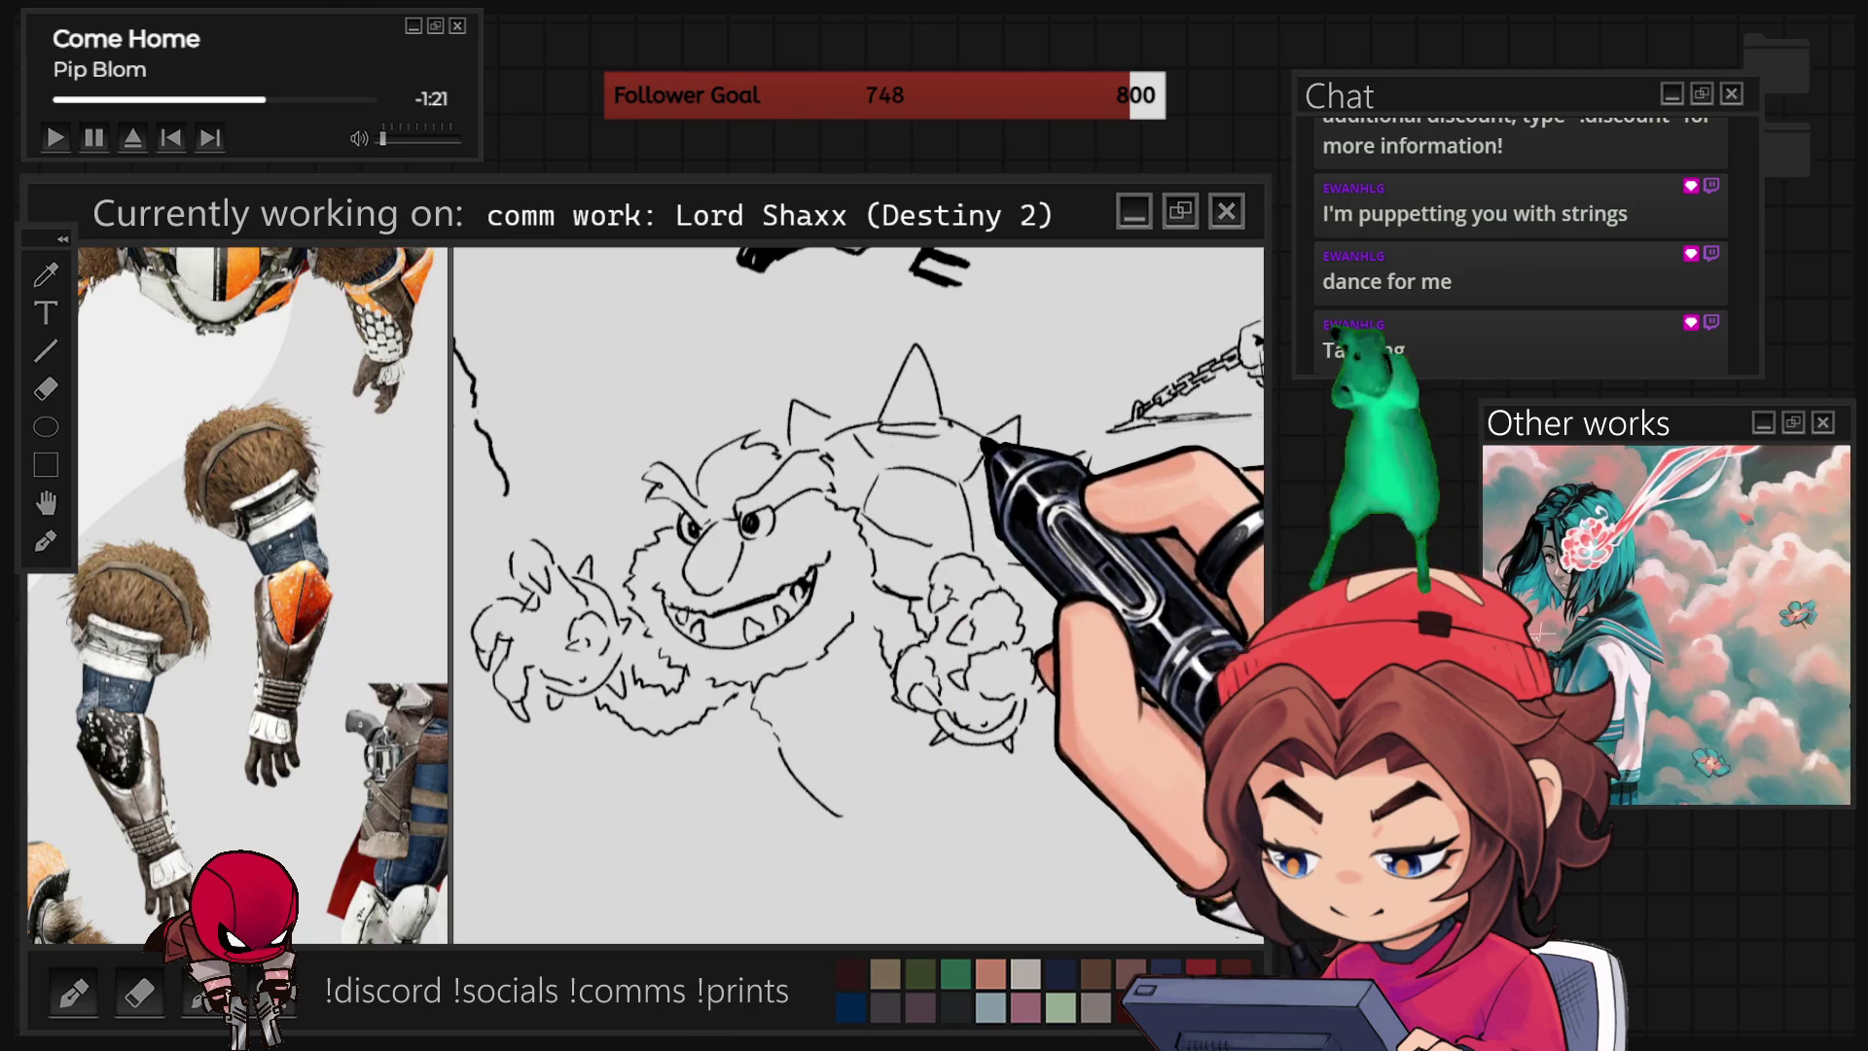
{"action": "left_click_drag", "start_coordinate": [1017, 458], "coordinate": [1051, 545]}
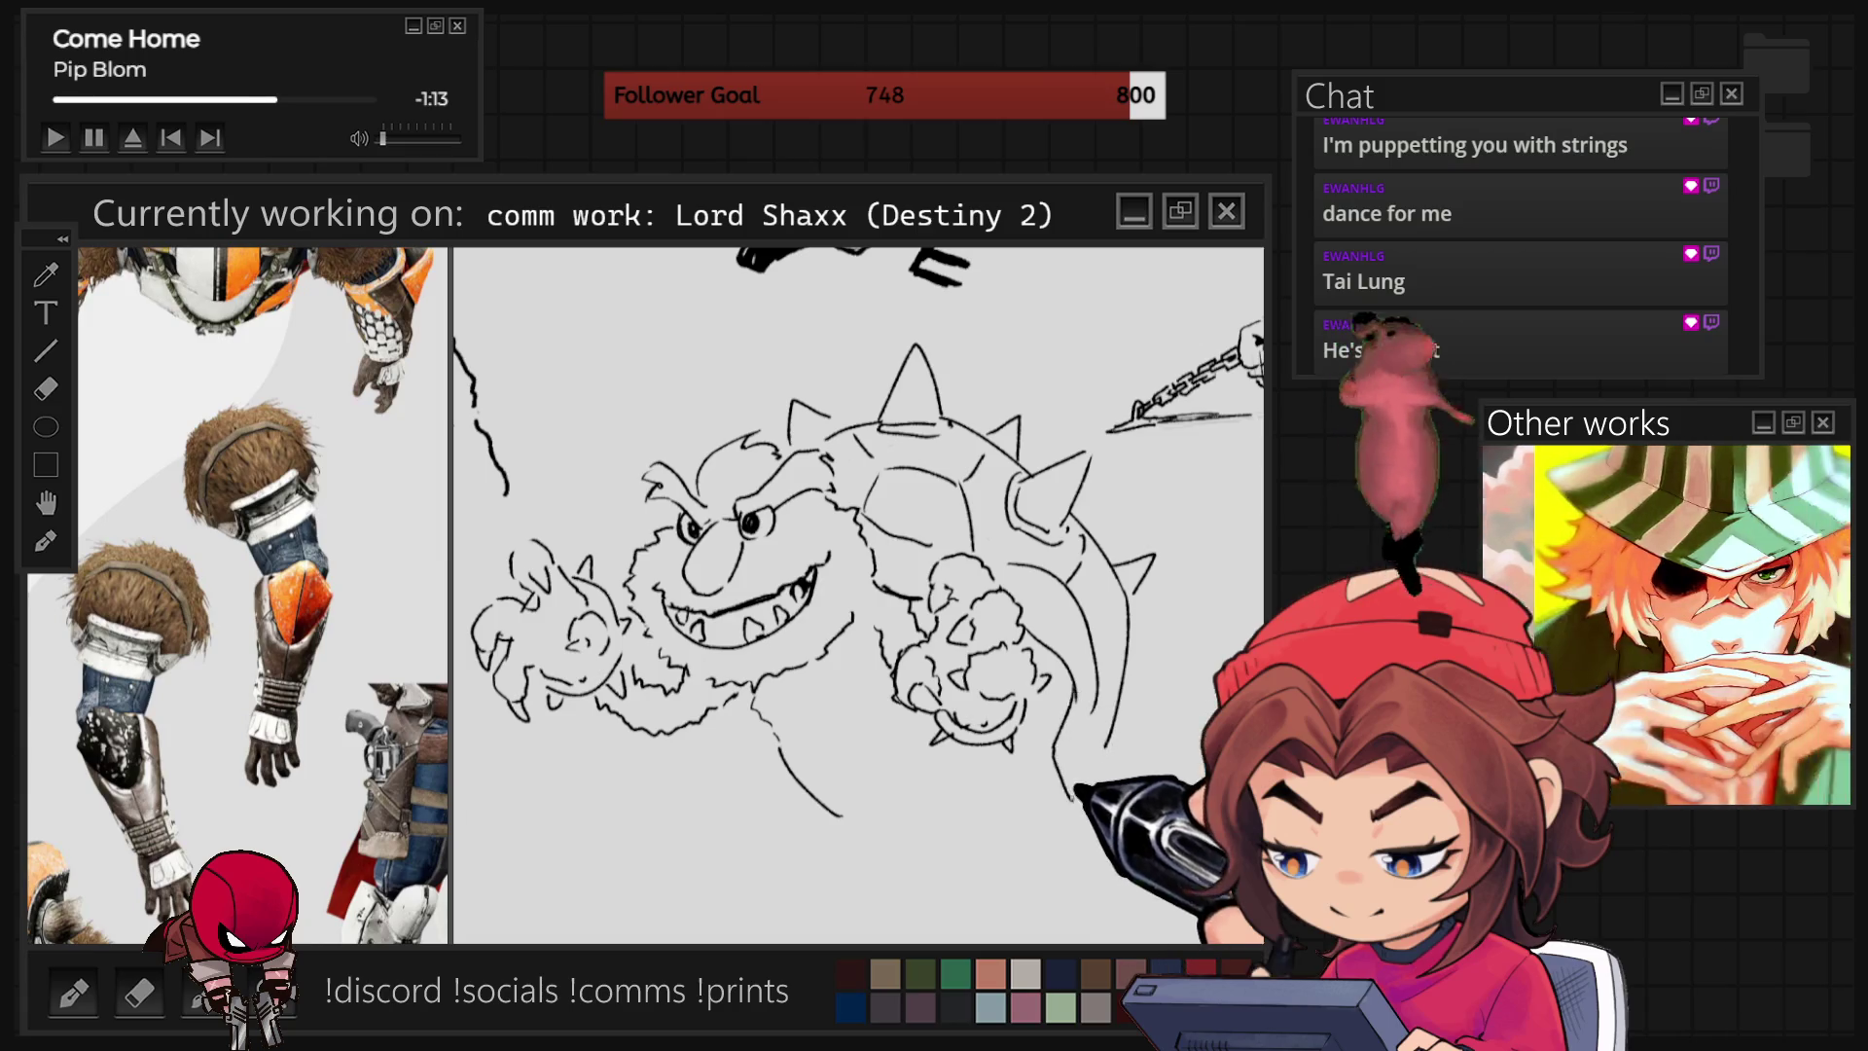
{"action": "left_click_drag", "start_coordinate": [1056, 720], "coordinate": [1075, 798]}
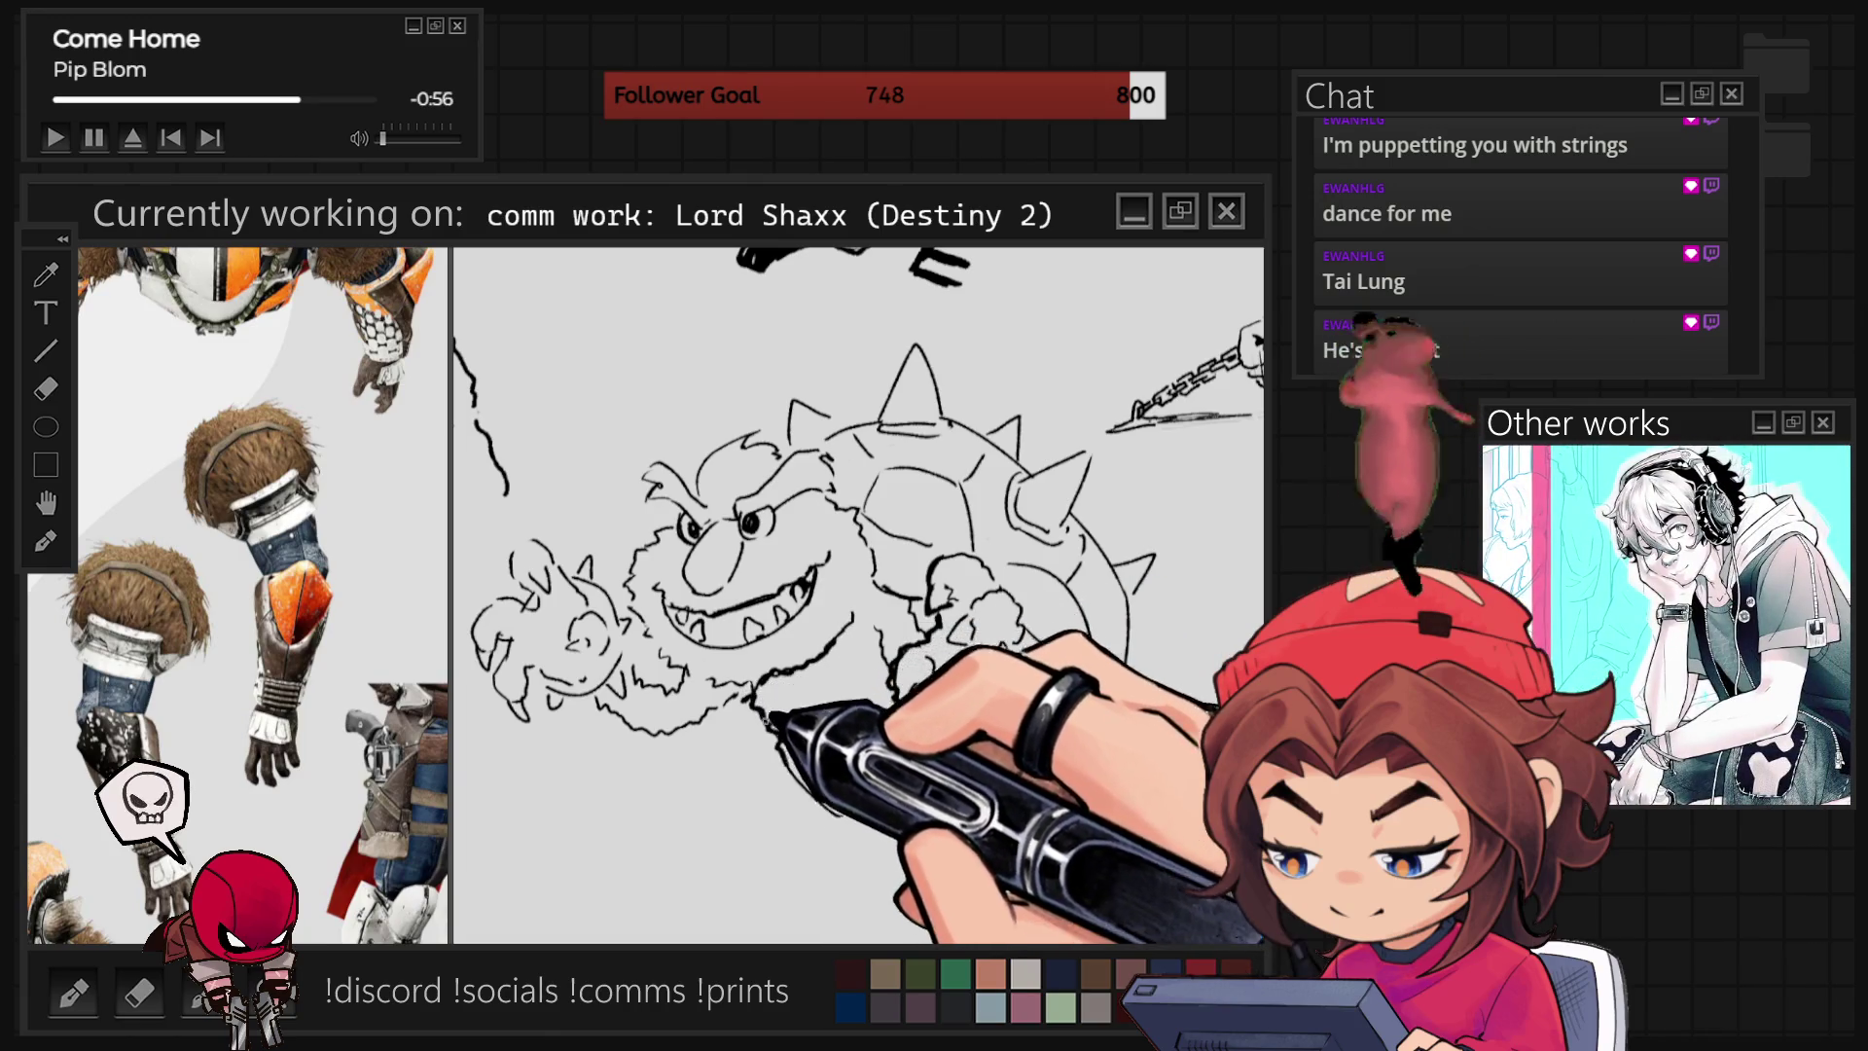
{"action": "mouse_move", "coordinate": [681, 657]}
{"action": "left_mouse_down"}
{"action": "mouse_move", "coordinate": [726, 668]}
{"action": "mouse_move", "coordinate": [837, 634]}
{"action": "left_mouse_up"}
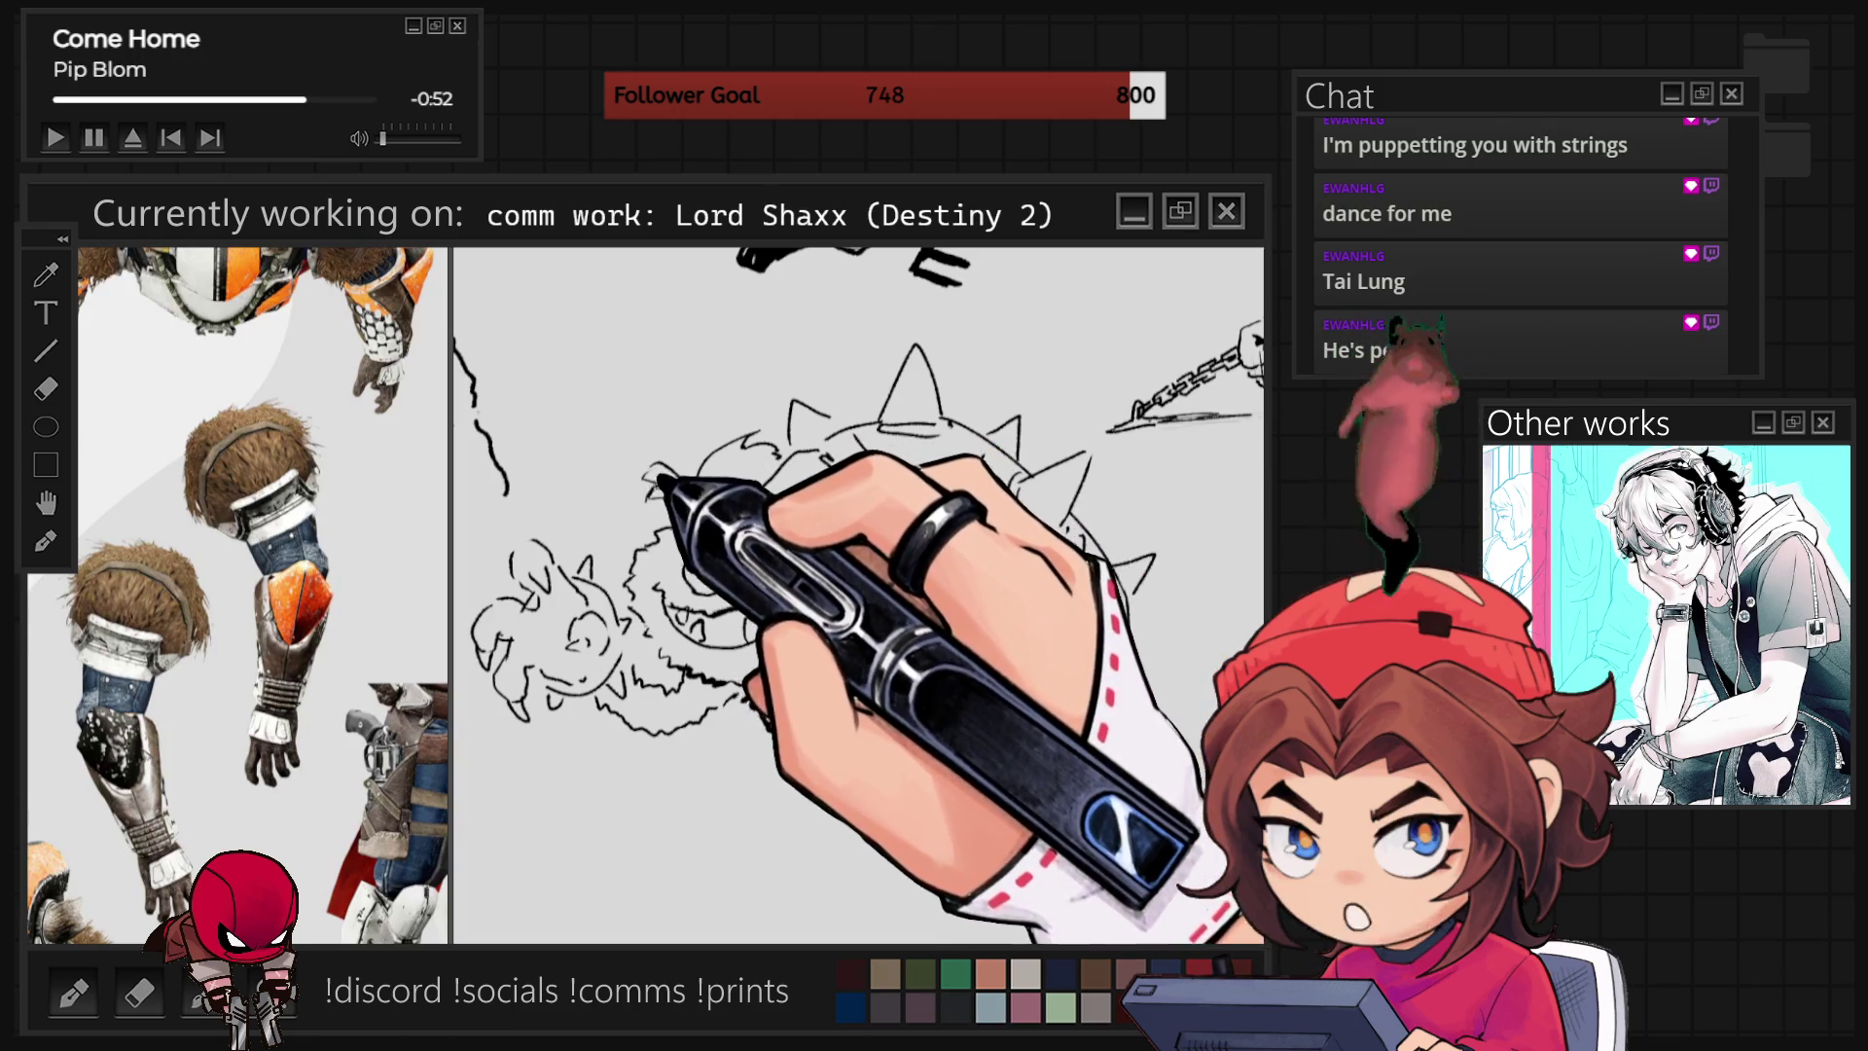
{"action": "mouse_move", "coordinate": [678, 494]}
{"action": "left_mouse_down"}
{"action": "mouse_move", "coordinate": [661, 482]}
{"action": "mouse_move", "coordinate": [667, 534]}
{"action": "mouse_move", "coordinate": [635, 550]}
{"action": "mouse_move", "coordinate": [667, 583]}
{"action": "mouse_move", "coordinate": [646, 616]}
{"action": "mouse_move", "coordinate": [655, 492]}
{"action": "mouse_move", "coordinate": [688, 500]}
{"action": "mouse_move", "coordinate": [738, 429]}
{"action": "mouse_move", "coordinate": [876, 460]}
{"action": "mouse_move", "coordinate": [900, 336]}
{"action": "mouse_move", "coordinate": [834, 438]}
{"action": "mouse_move", "coordinate": [821, 418]}
{"action": "mouse_move", "coordinate": [880, 413]}
{"action": "left_mouse_up"}
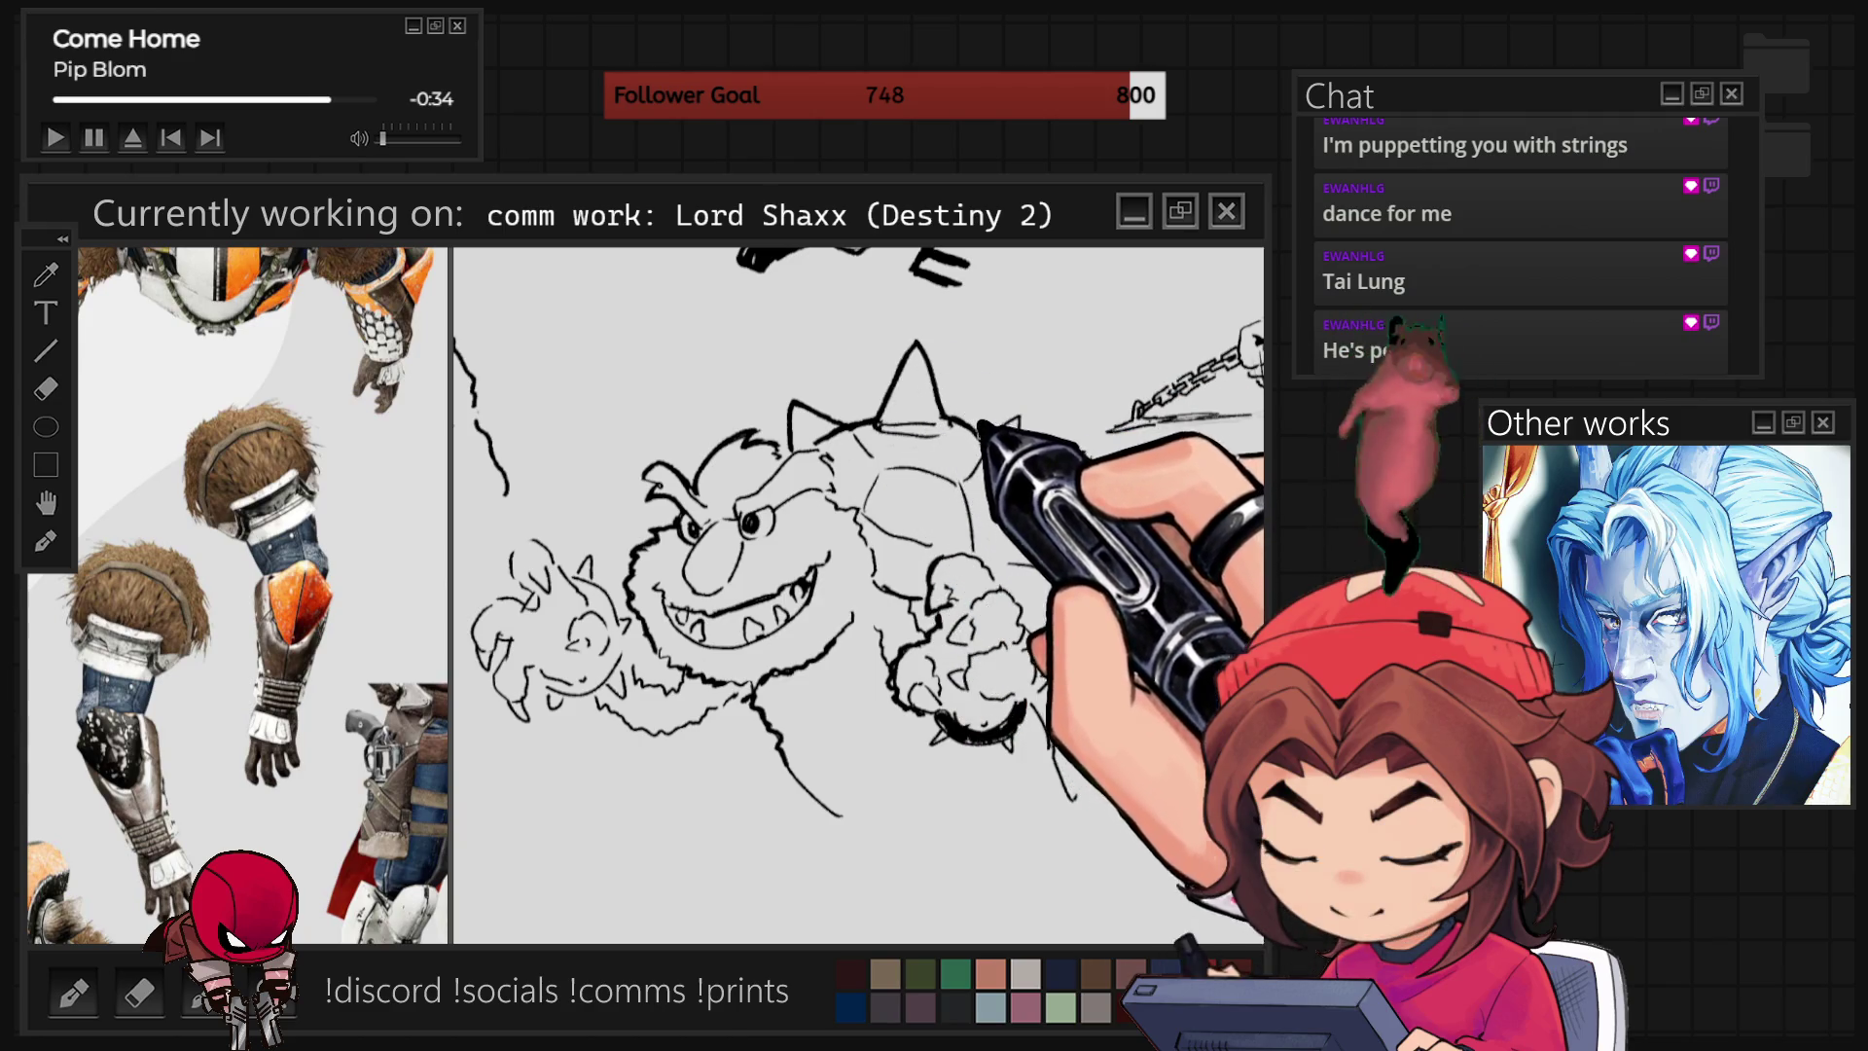
{"action": "left_click_drag", "start_coordinate": [967, 429], "coordinate": [1094, 673]}
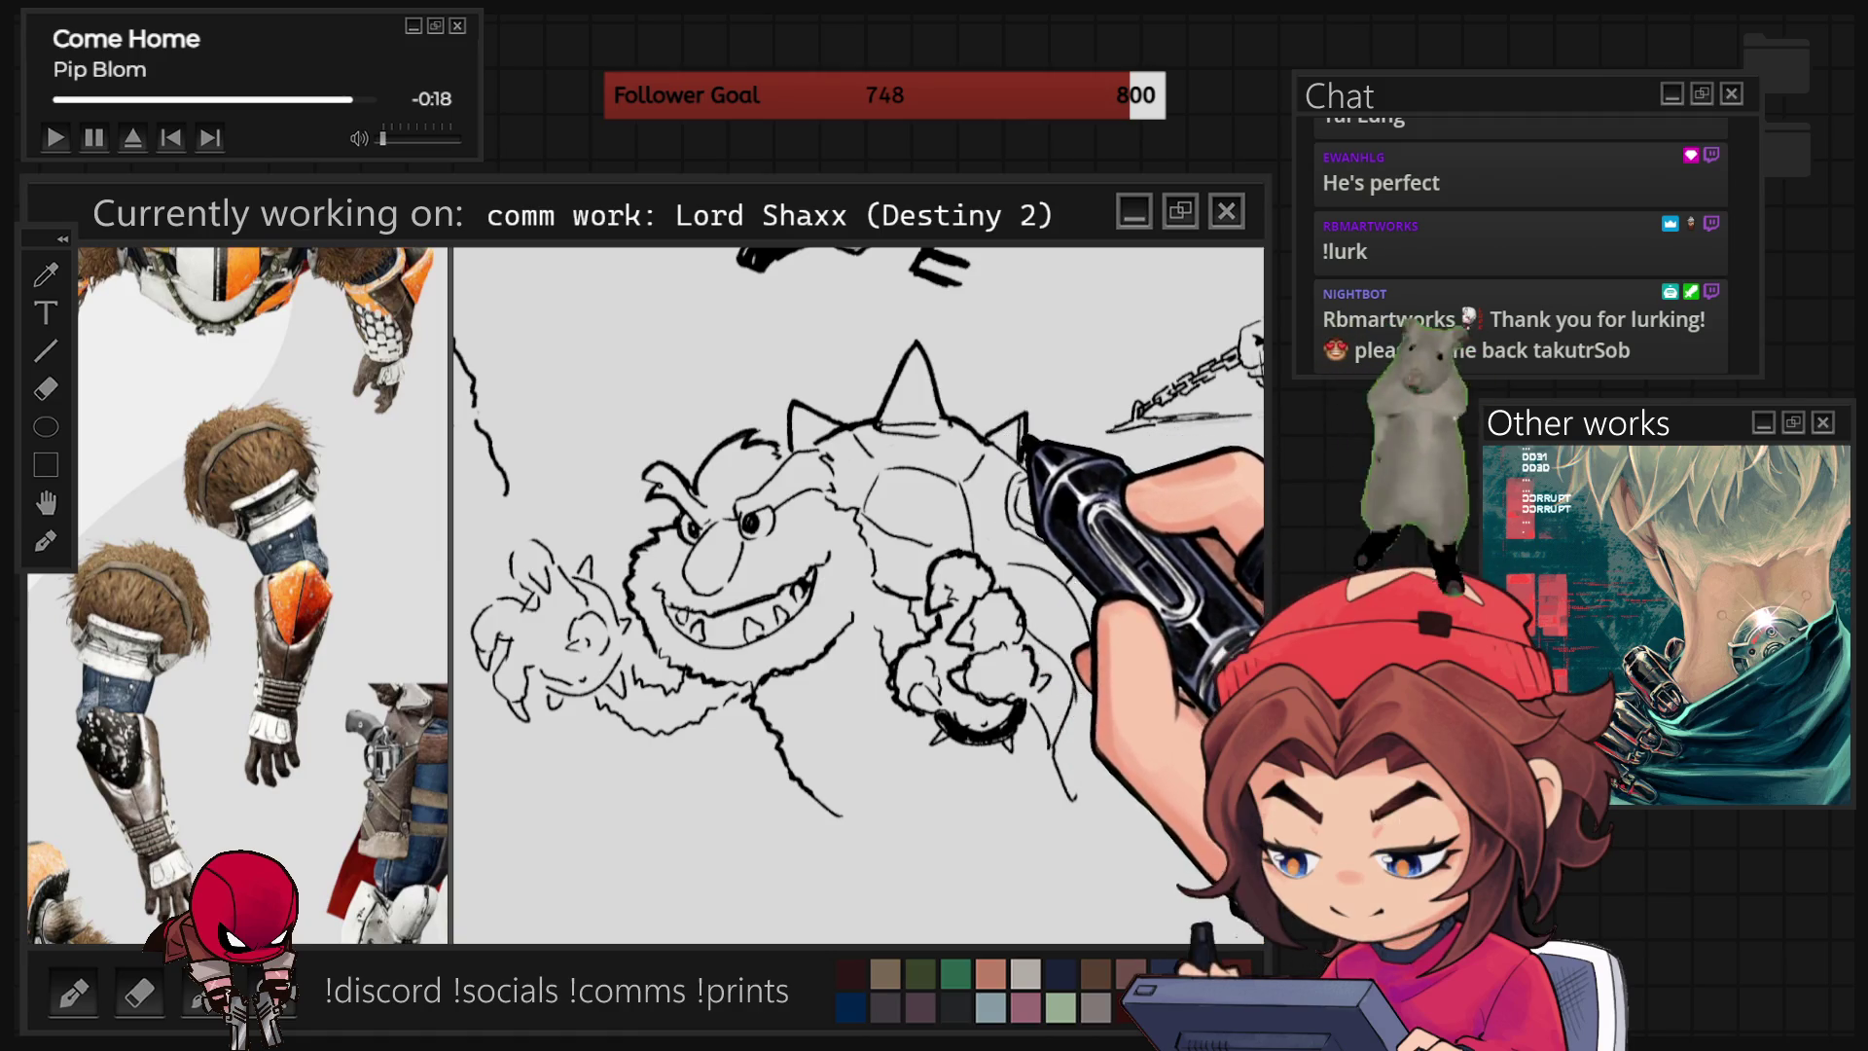
{"action": "key", "text": "minus"}
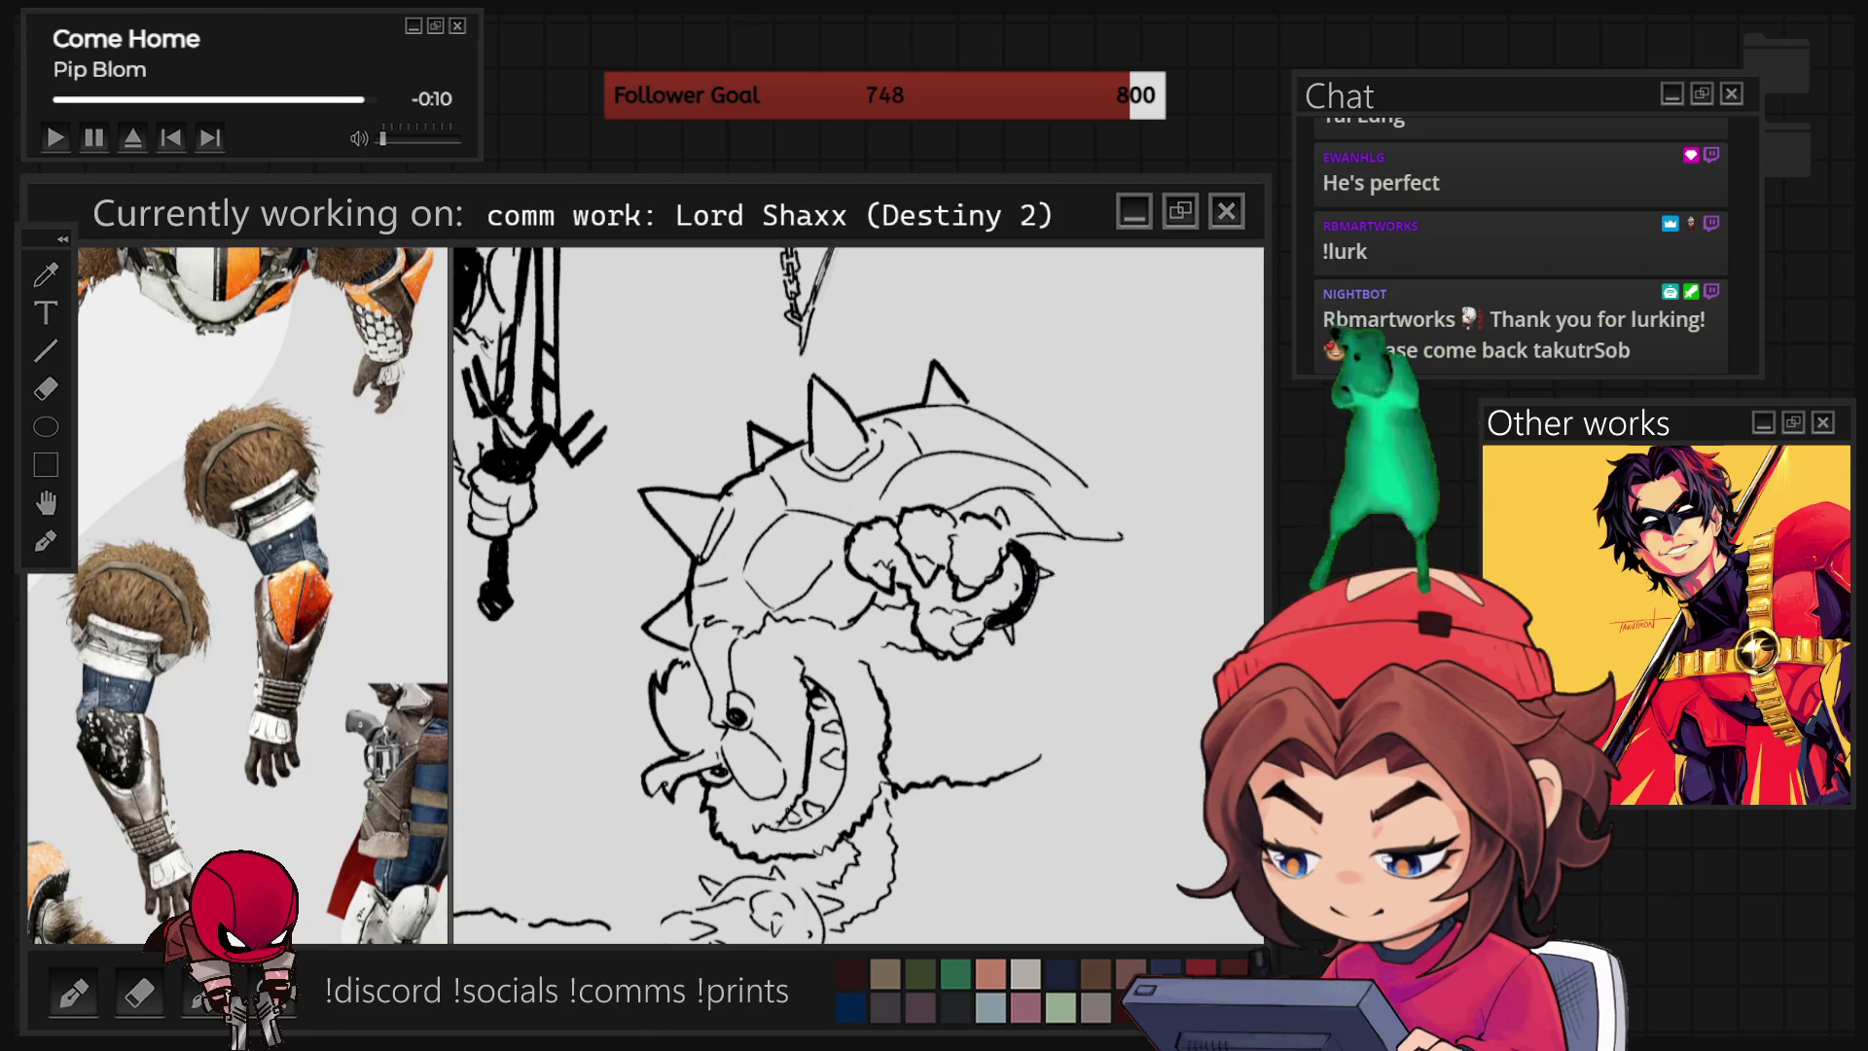
Return the canvas upright after inking the creature's fur, teeth and chin sideways.
{"action": "key", "text": "equal"}
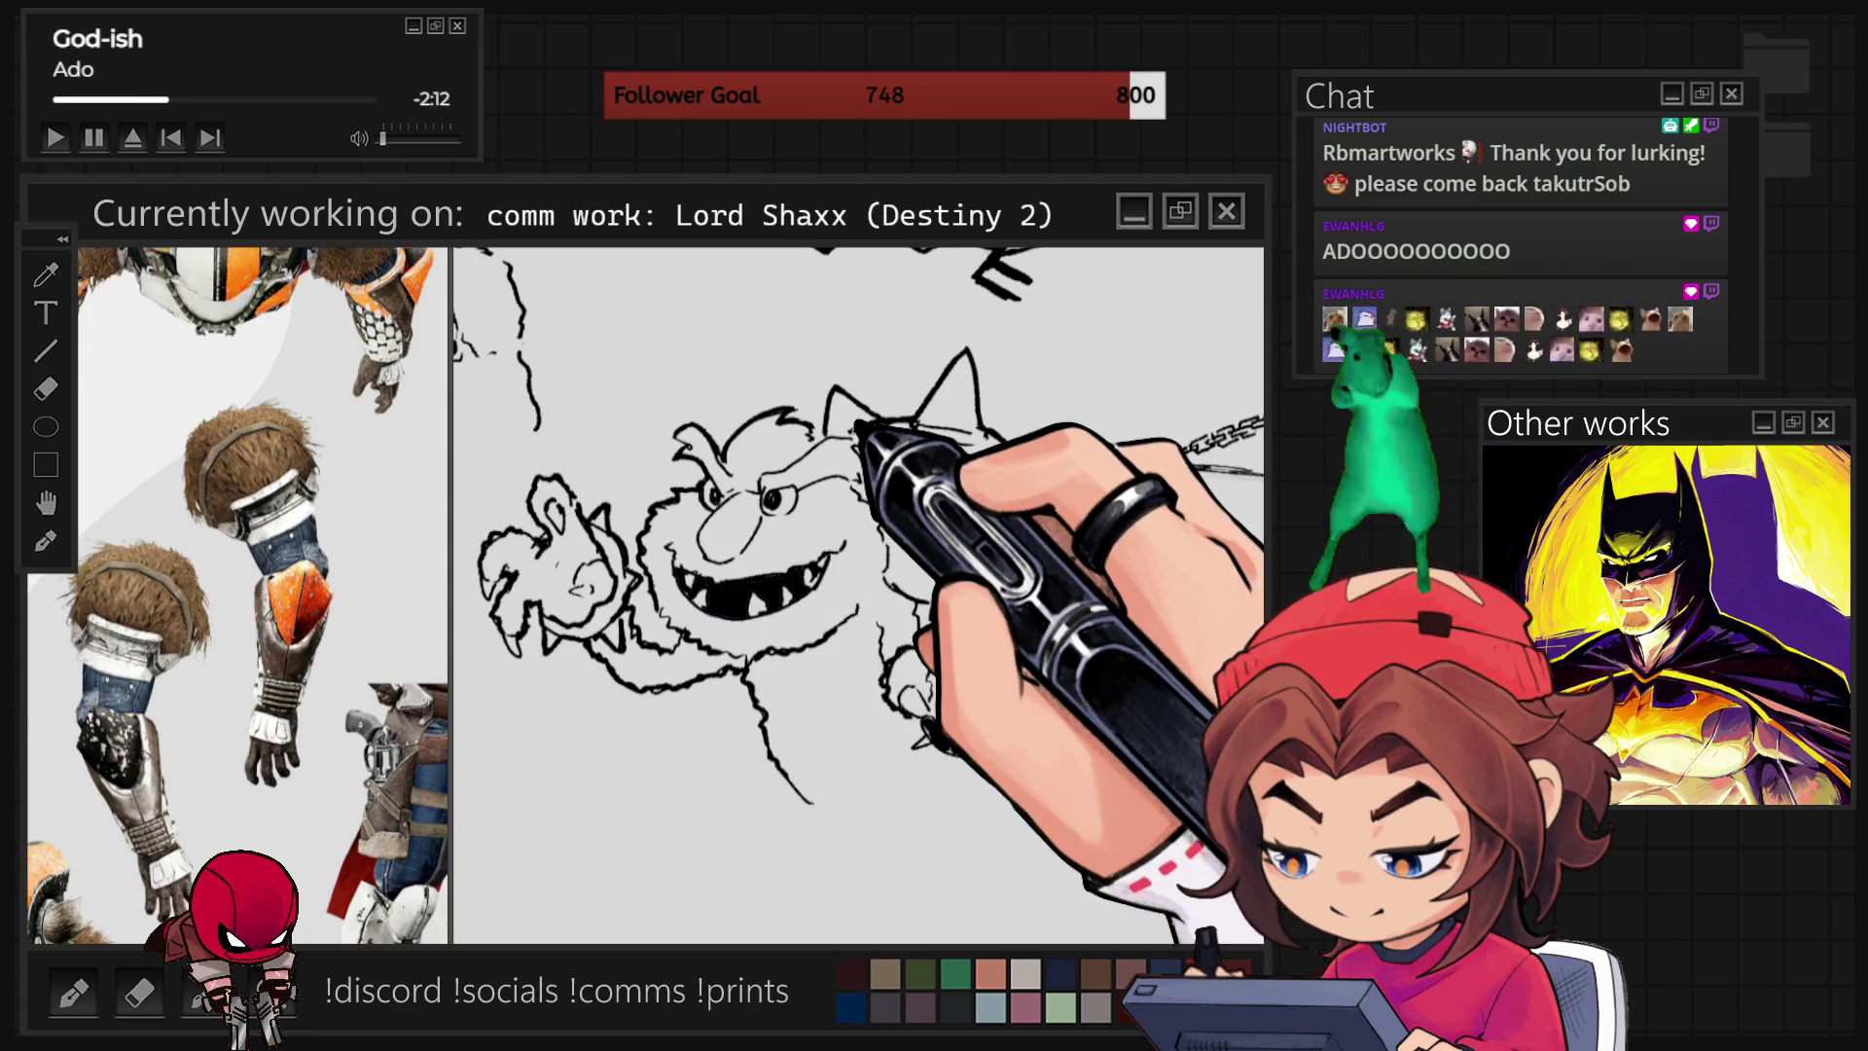
{"action": "scroll", "coordinate": [949, 468], "scroll_direction": "down", "scroll_amount": 3}
Zoom out from the creature sketch to bring Lord Shaxx's torso and raised arms into view.
{"action": "scroll", "coordinate": [858, 595], "scroll_direction": "up", "scroll_amount": 2}
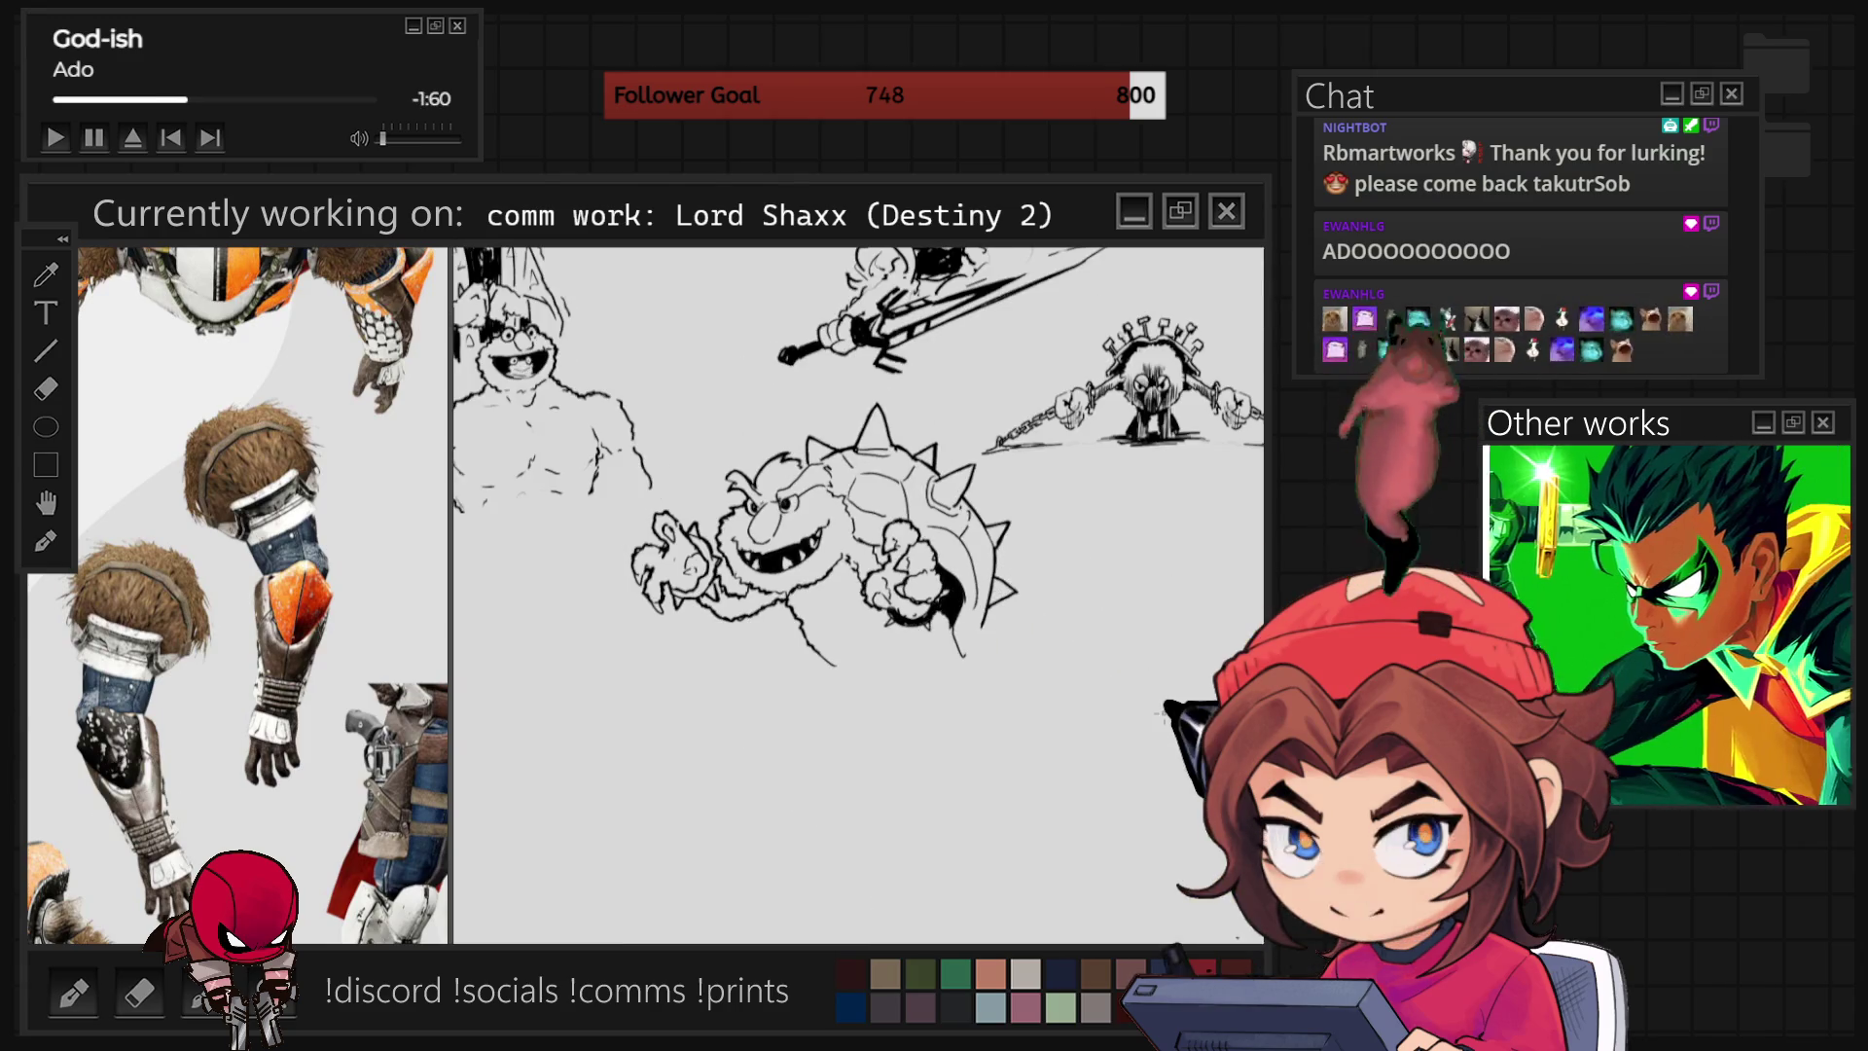
{"action": "scroll", "coordinate": [1162, 712], "scroll_direction": "up", "scroll_amount": 3}
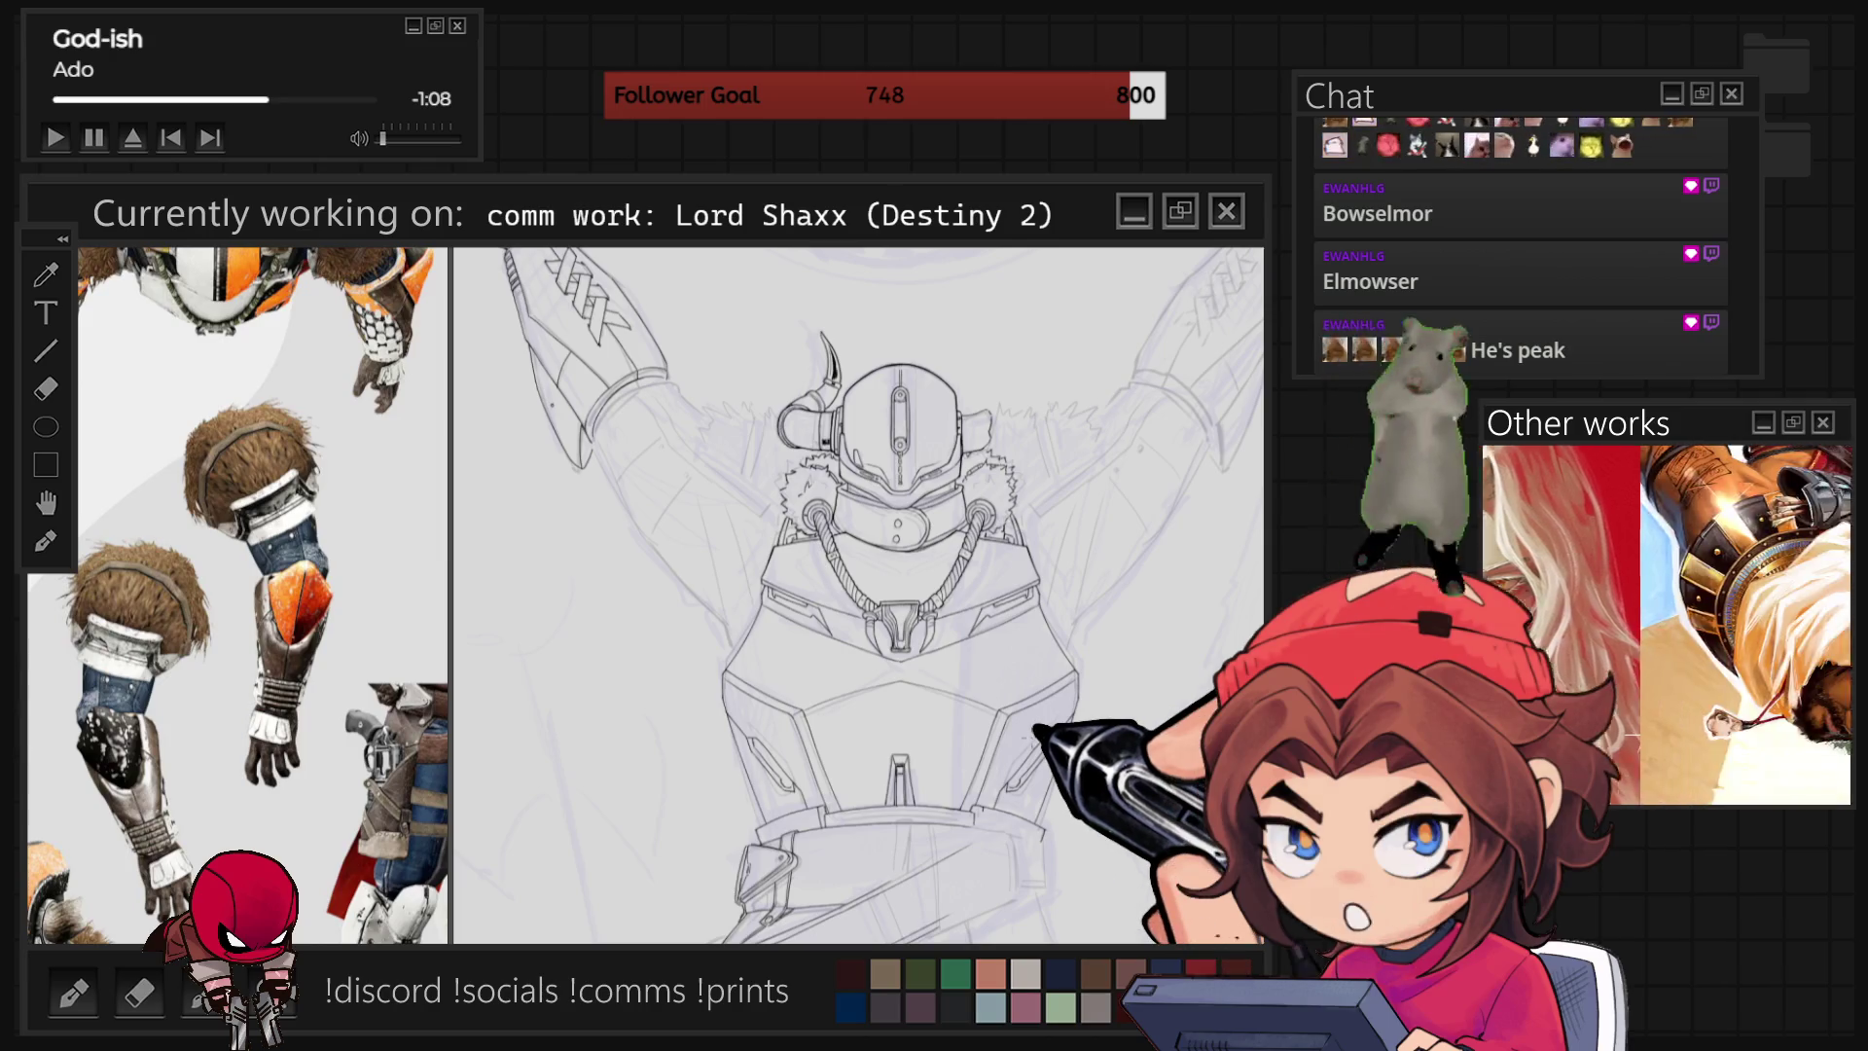
Zoom in on Lord Shaxx's helmet and left arm to ink the raised arm's outline.
{"action": "scroll", "coordinate": [608, 477], "scroll_direction": "up", "scroll_amount": 3}
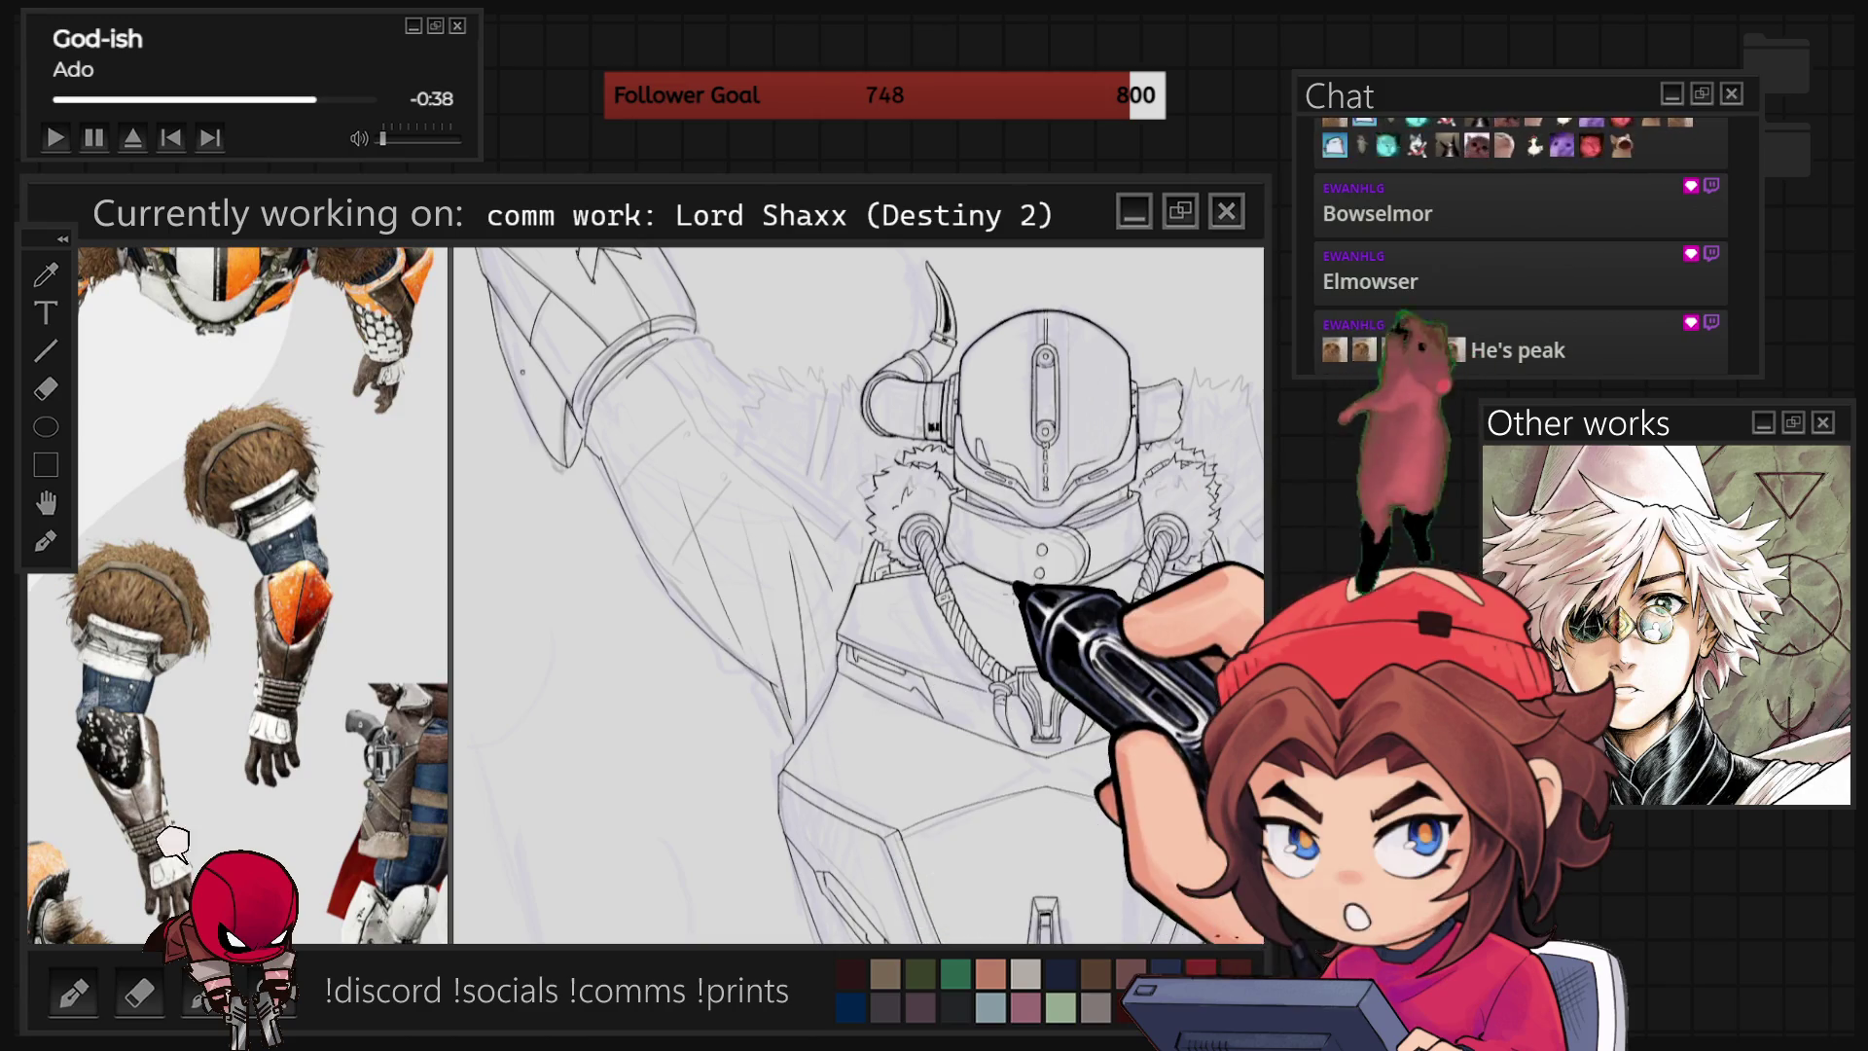
{"action": "scroll", "coordinate": [911, 698], "scroll_direction": "down", "scroll_amount": 3}
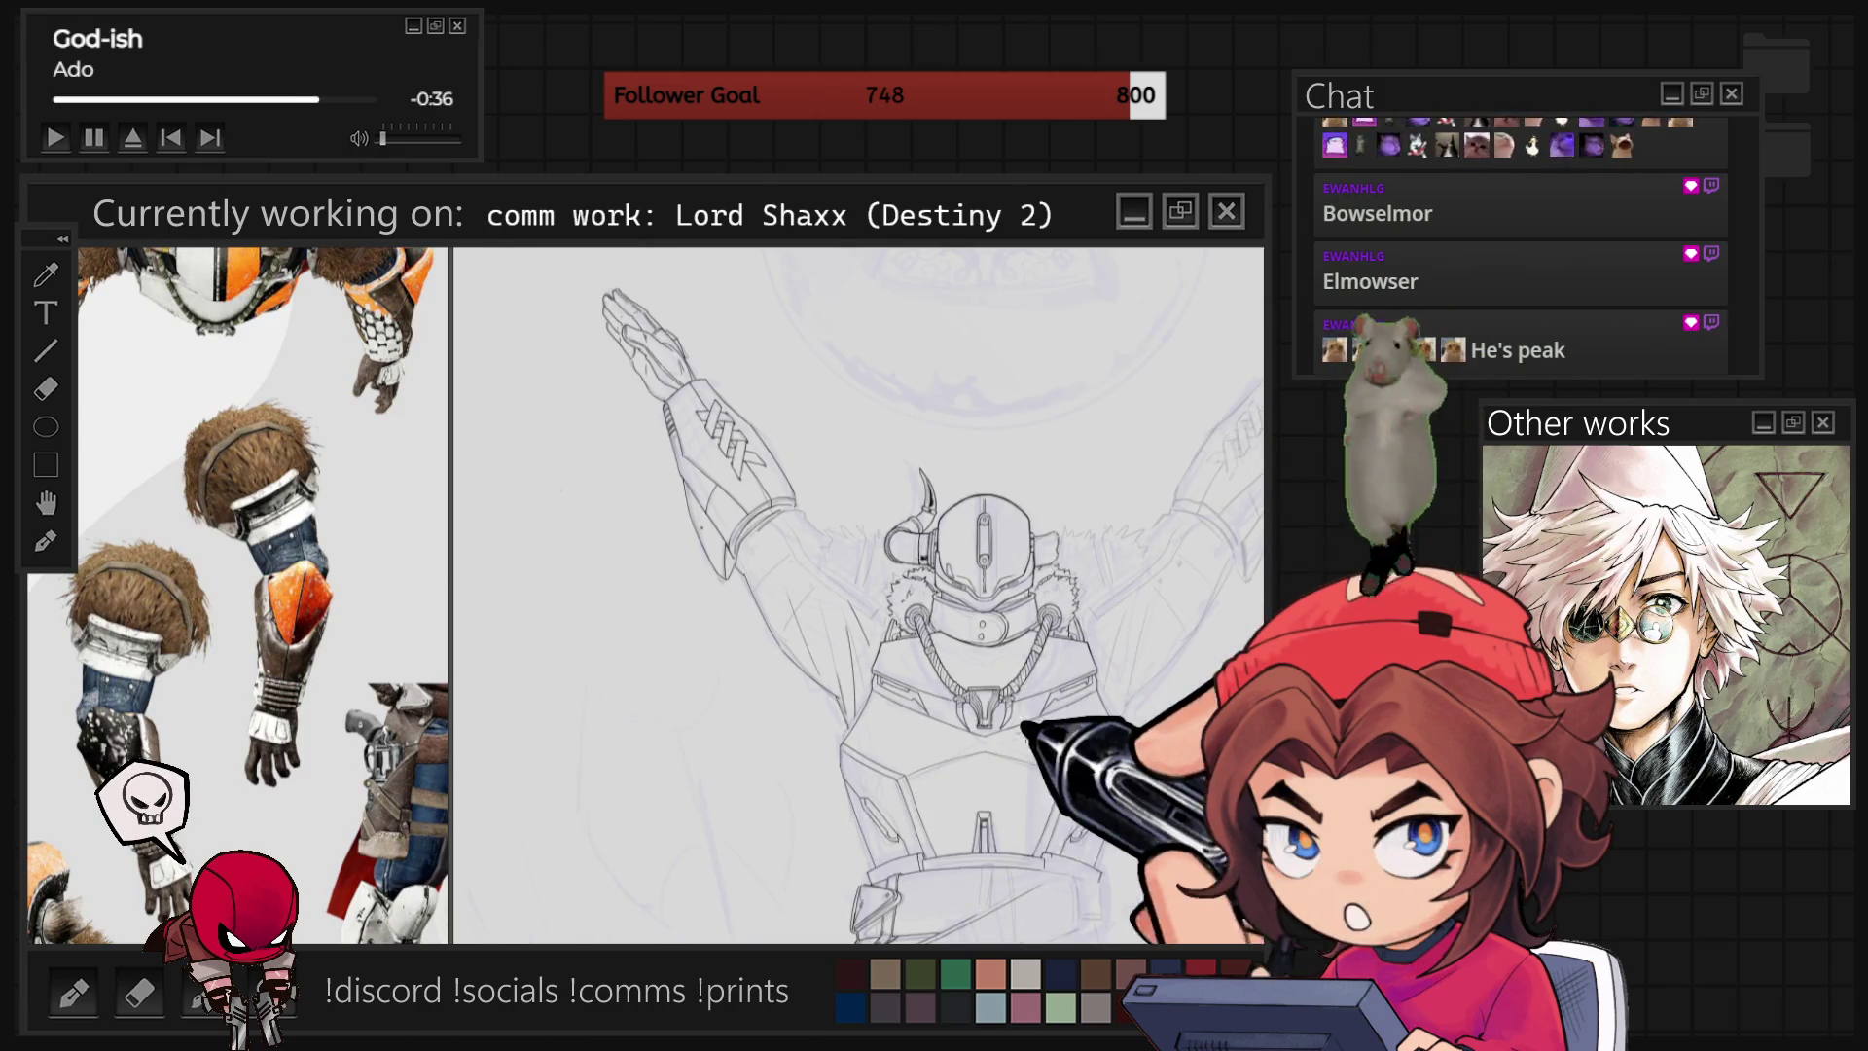
{"action": "scroll", "coordinate": [950, 756], "scroll_direction": "up", "scroll_amount": 3}
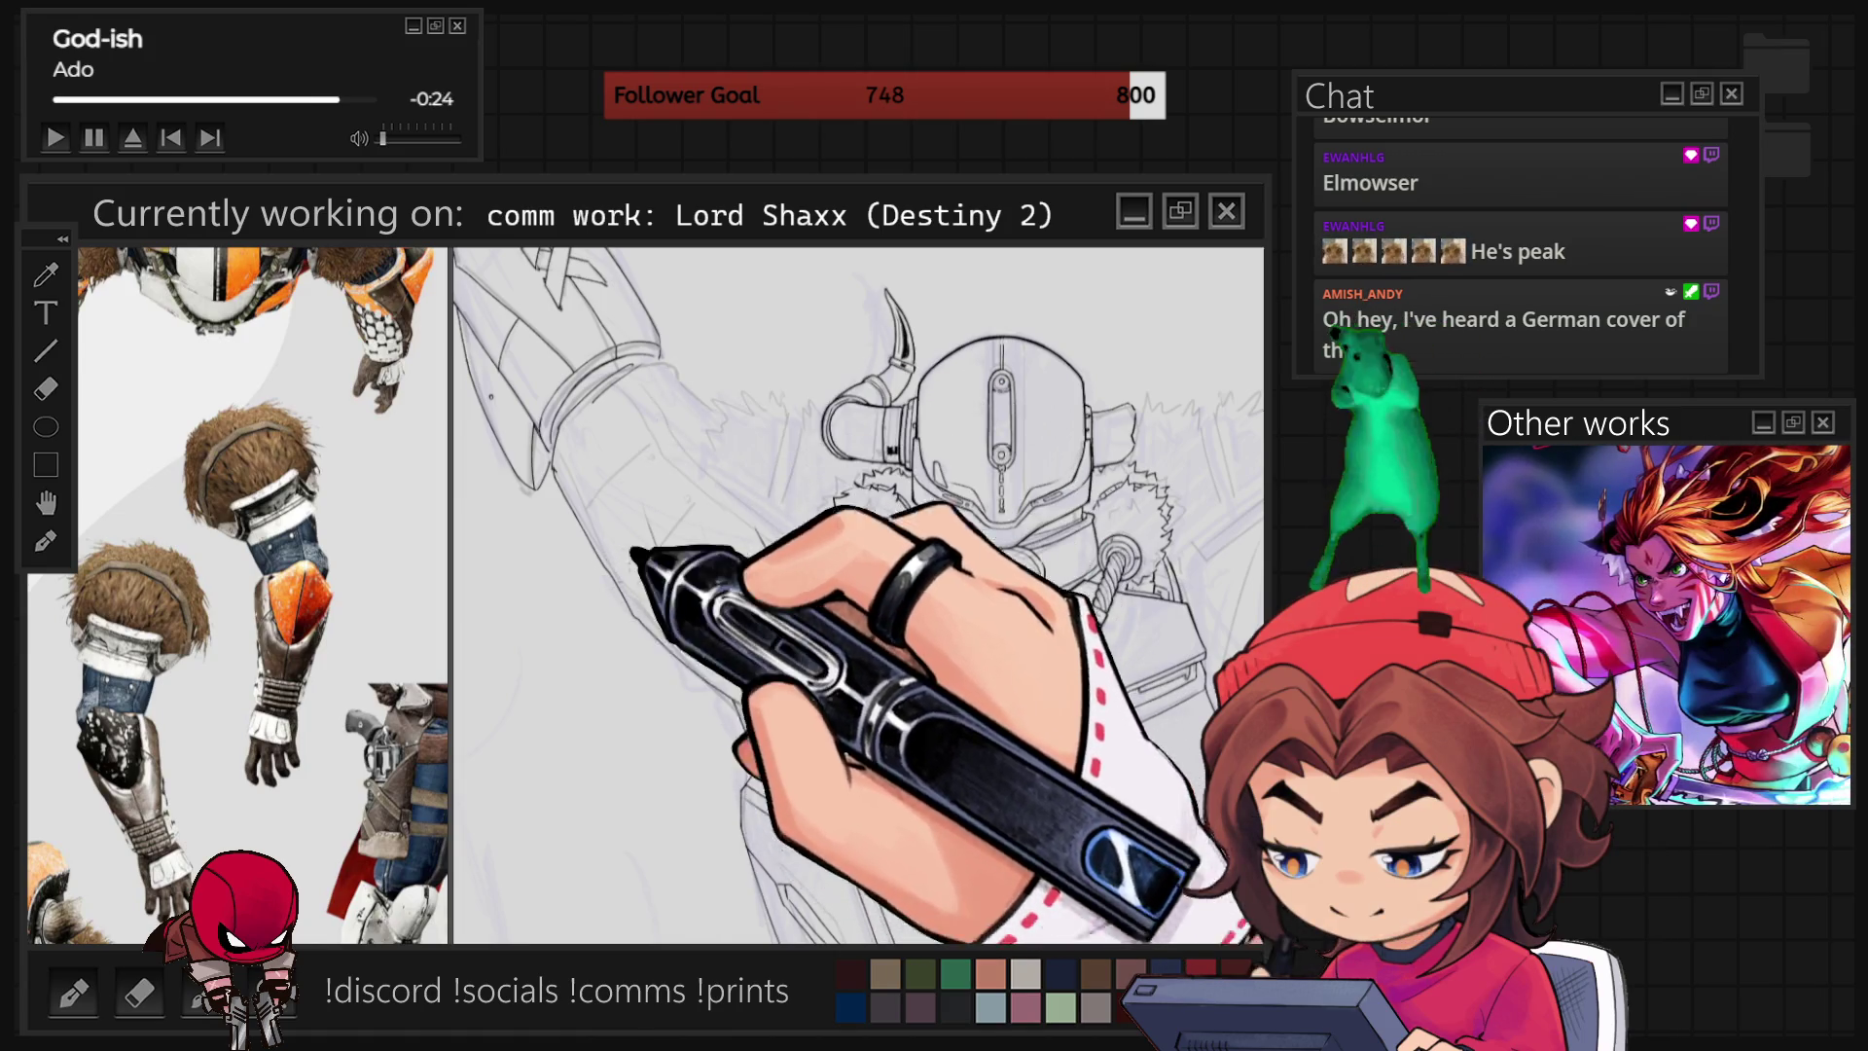
{"action": "scroll", "coordinate": [710, 527], "scroll_direction": "up", "scroll_amount": 2}
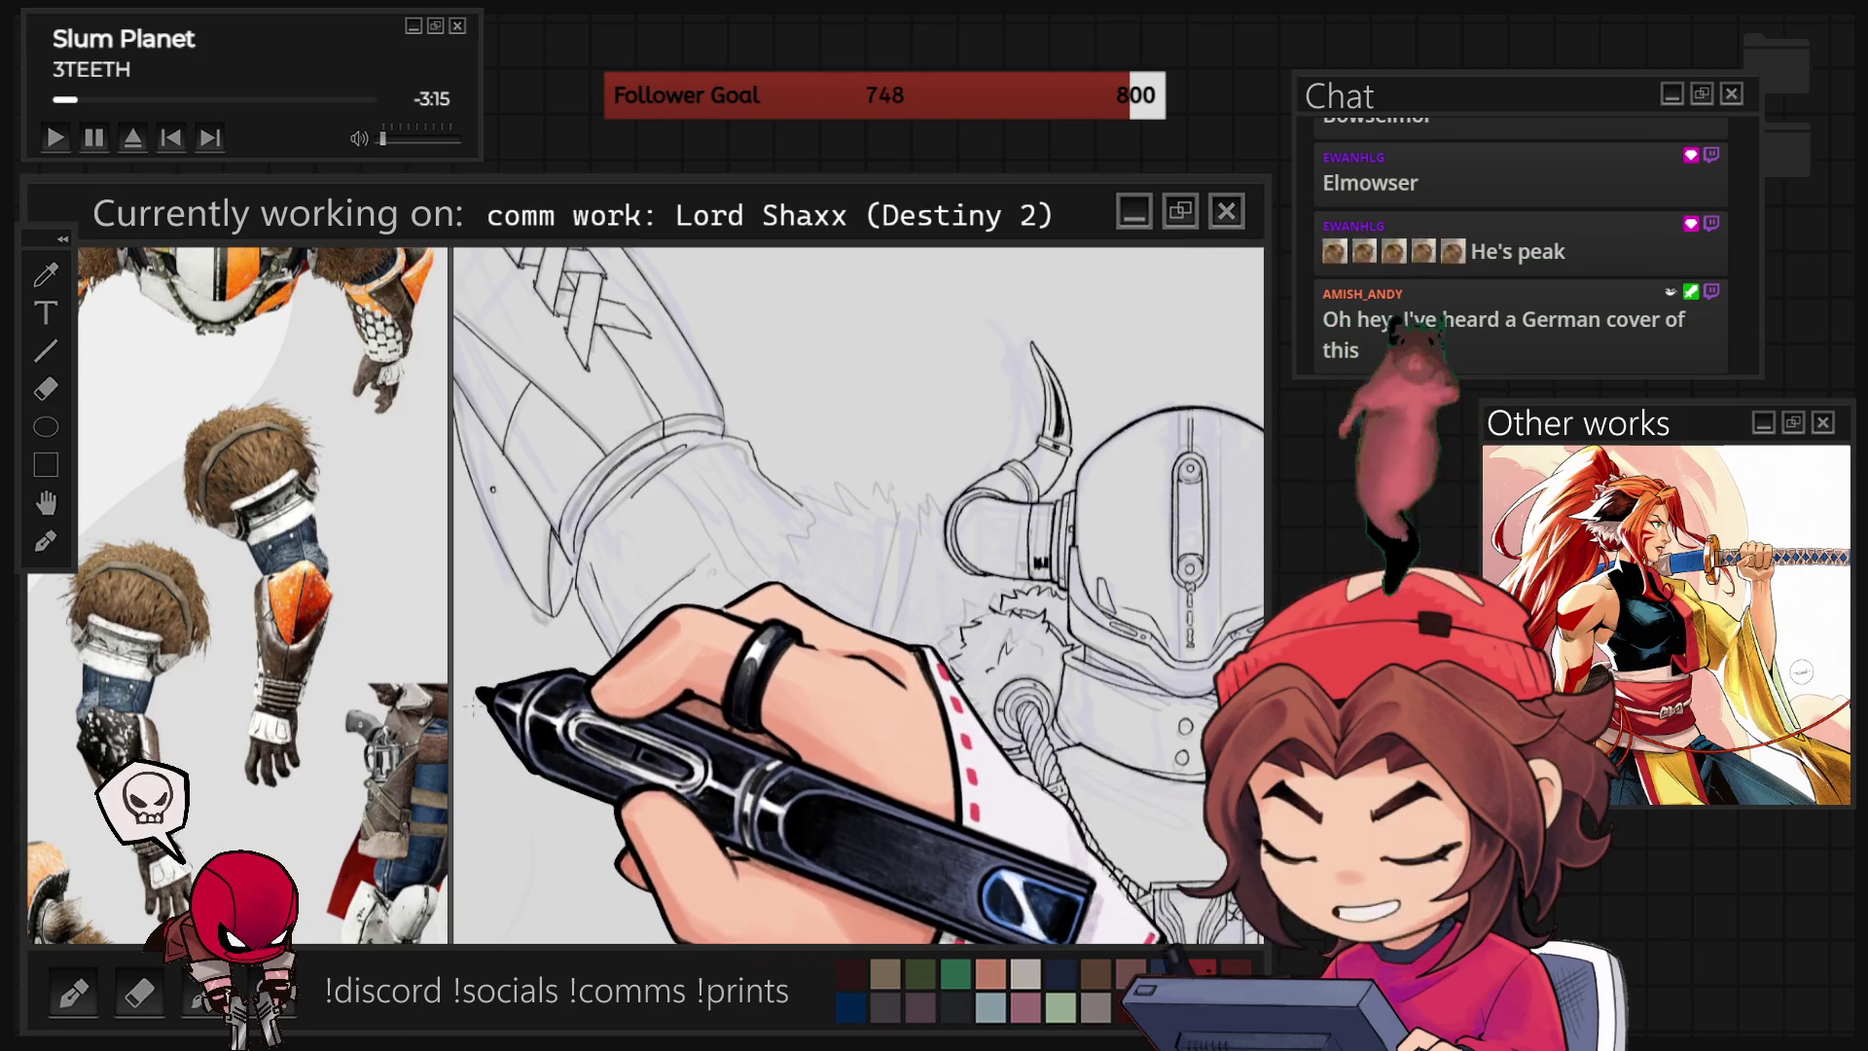
{"action": "scroll", "coordinate": [233, 565], "scroll_direction": "down", "scroll_amount": 5}
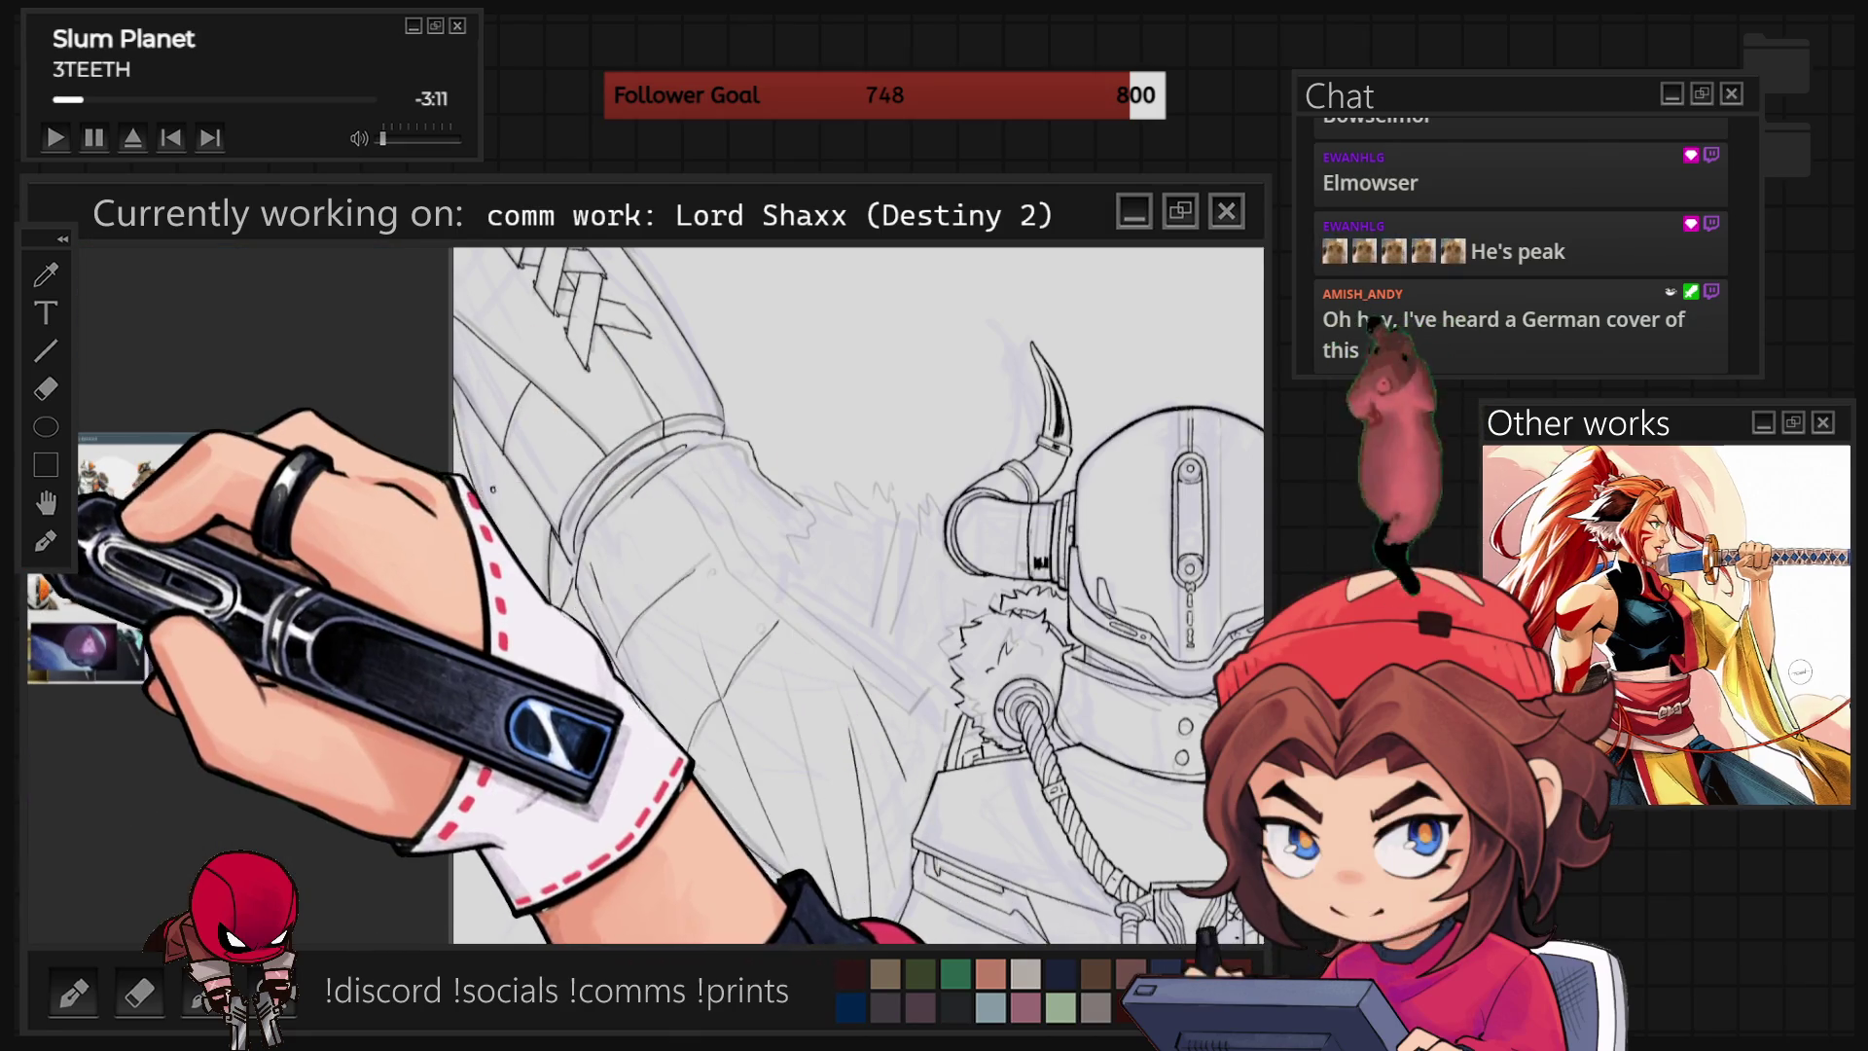
Ink the long cape flap and spiky shoulder fur, rotating the canvas to comfortable angles.
{"action": "left_click_drag", "start_coordinate": [42, 522], "coordinate": [188, 509]}
{"action": "scroll", "coordinate": [283, 501], "scroll_direction": "up", "scroll_amount": 5}
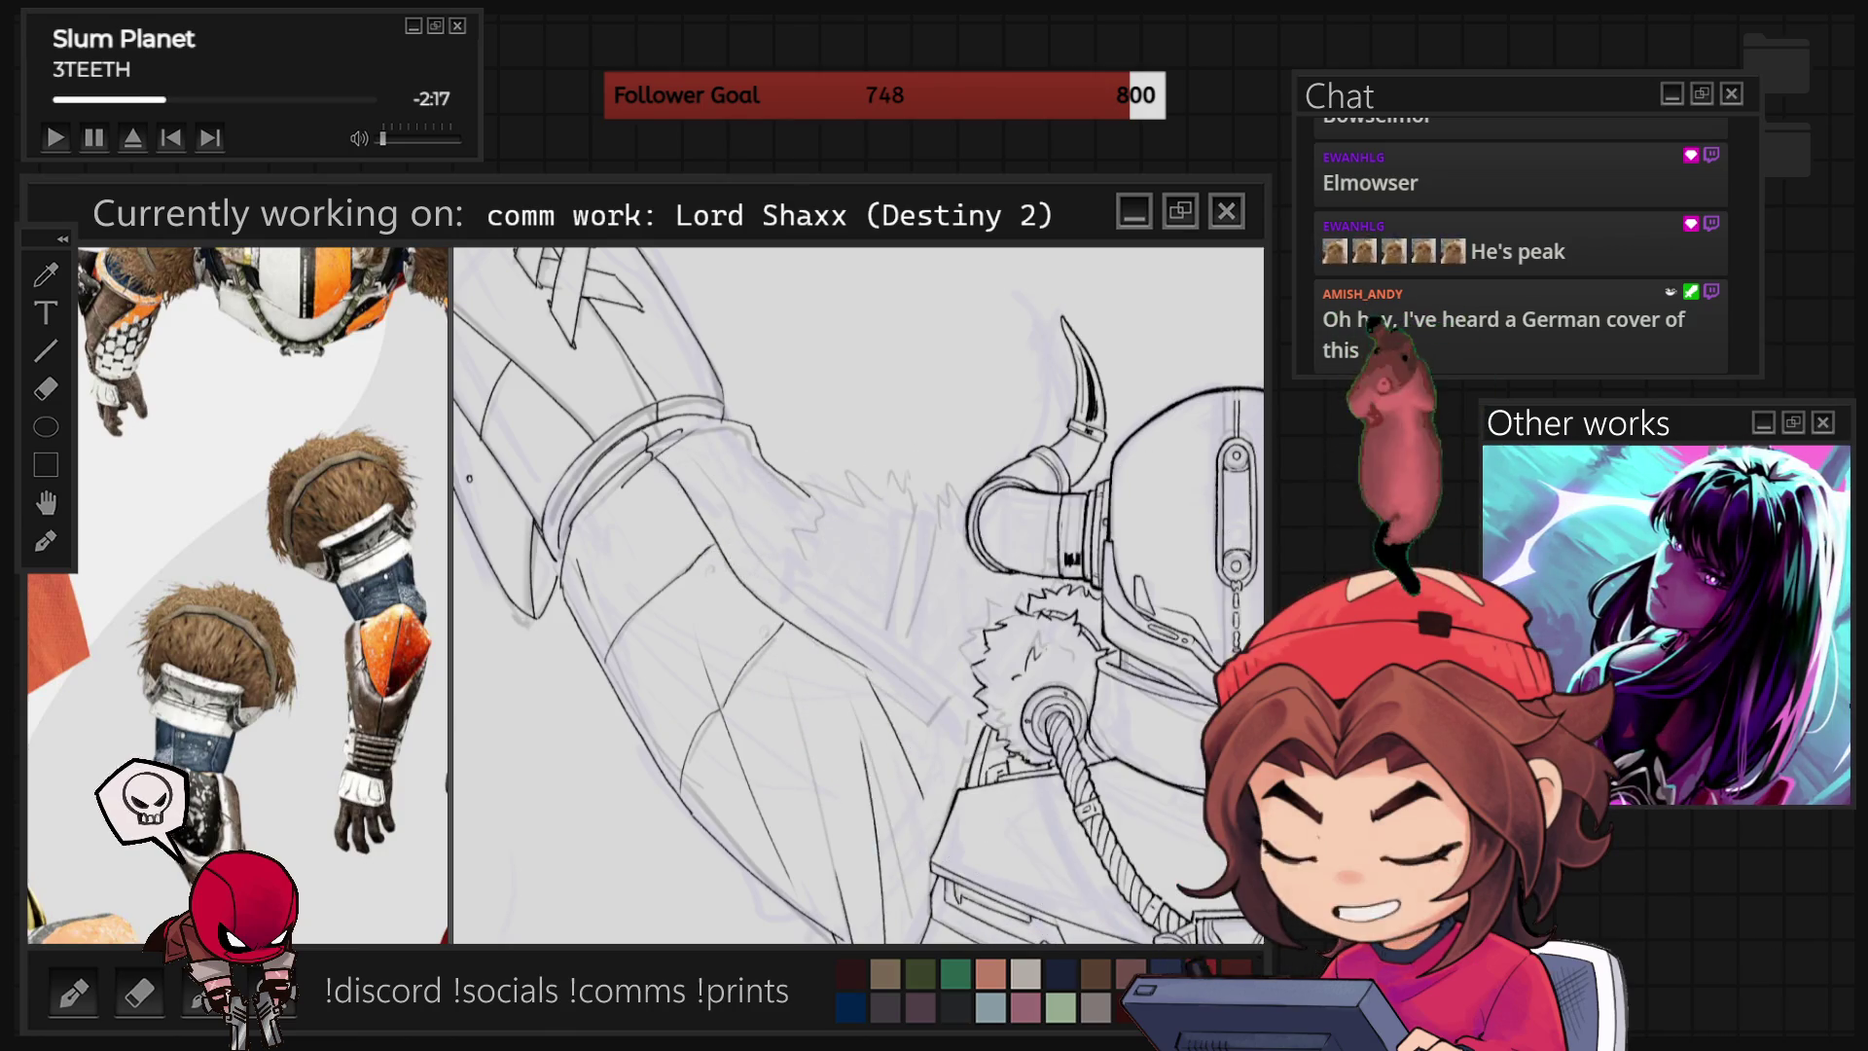
{"action": "key", "text": "5"}
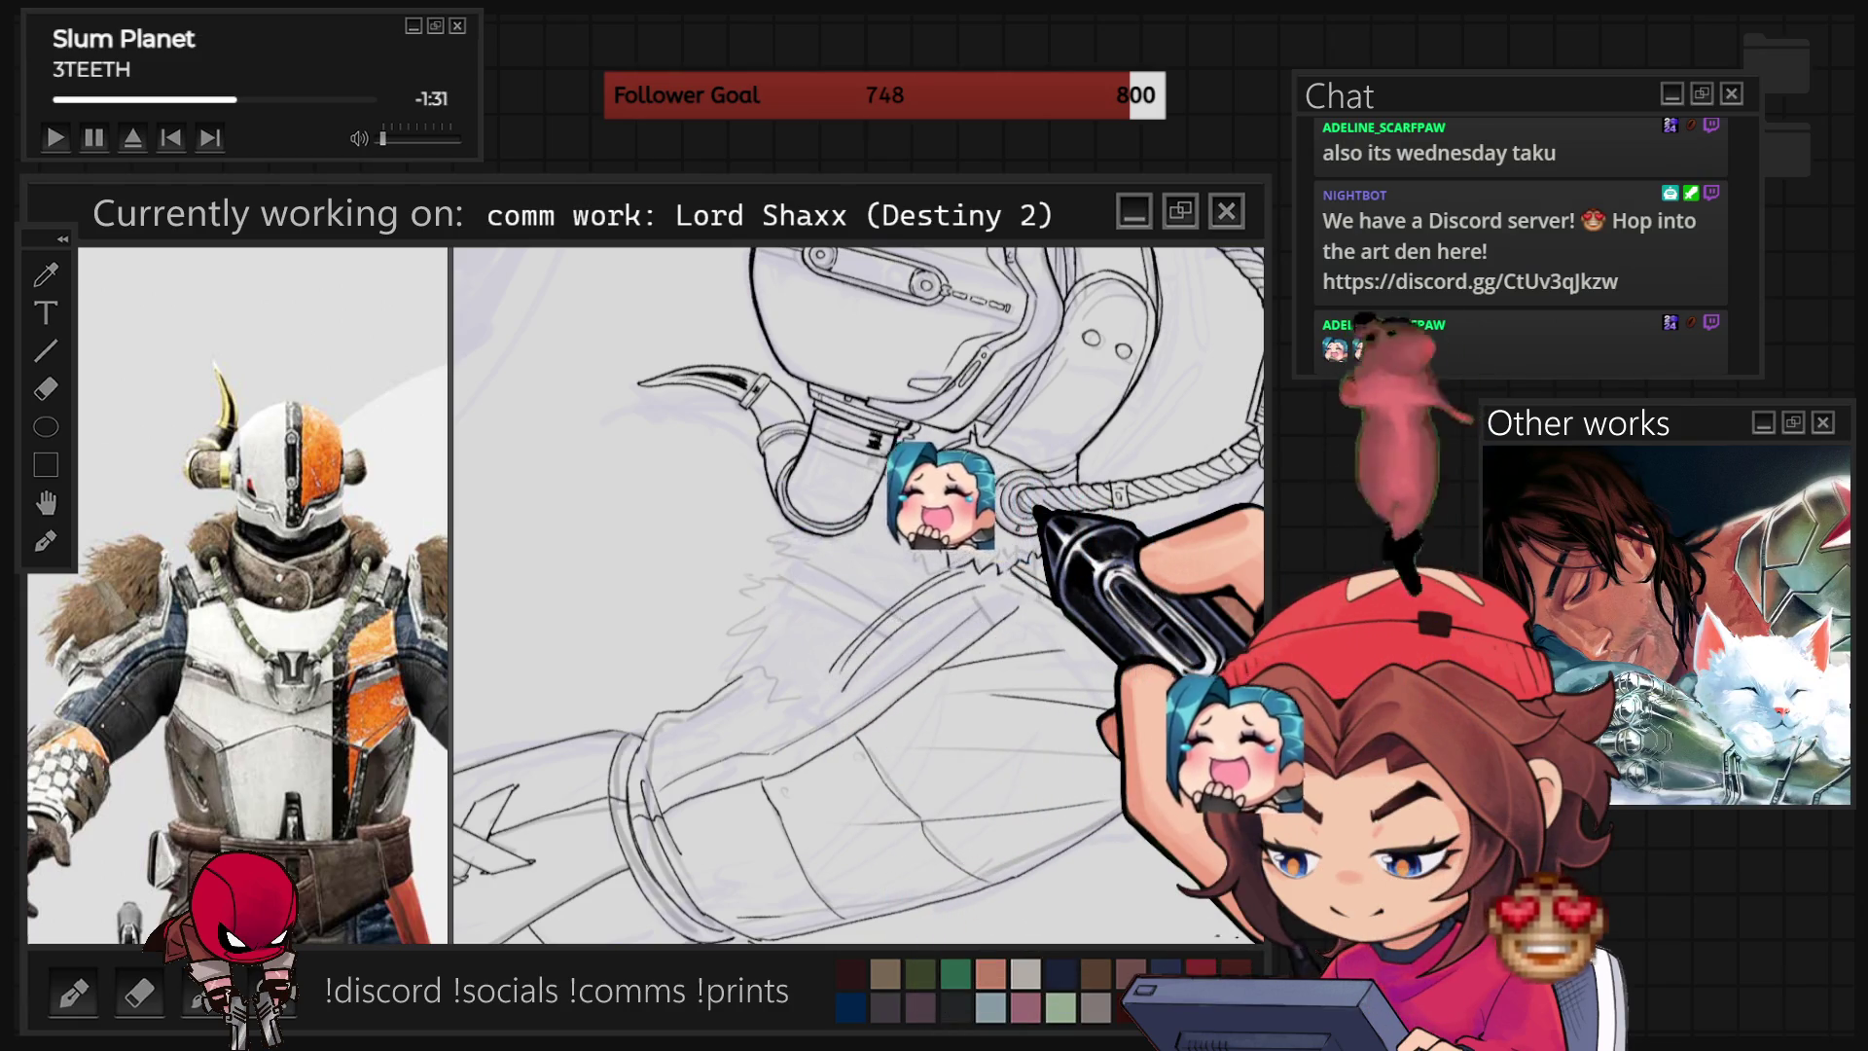
{"action": "key", "text": "ctrl+0"}
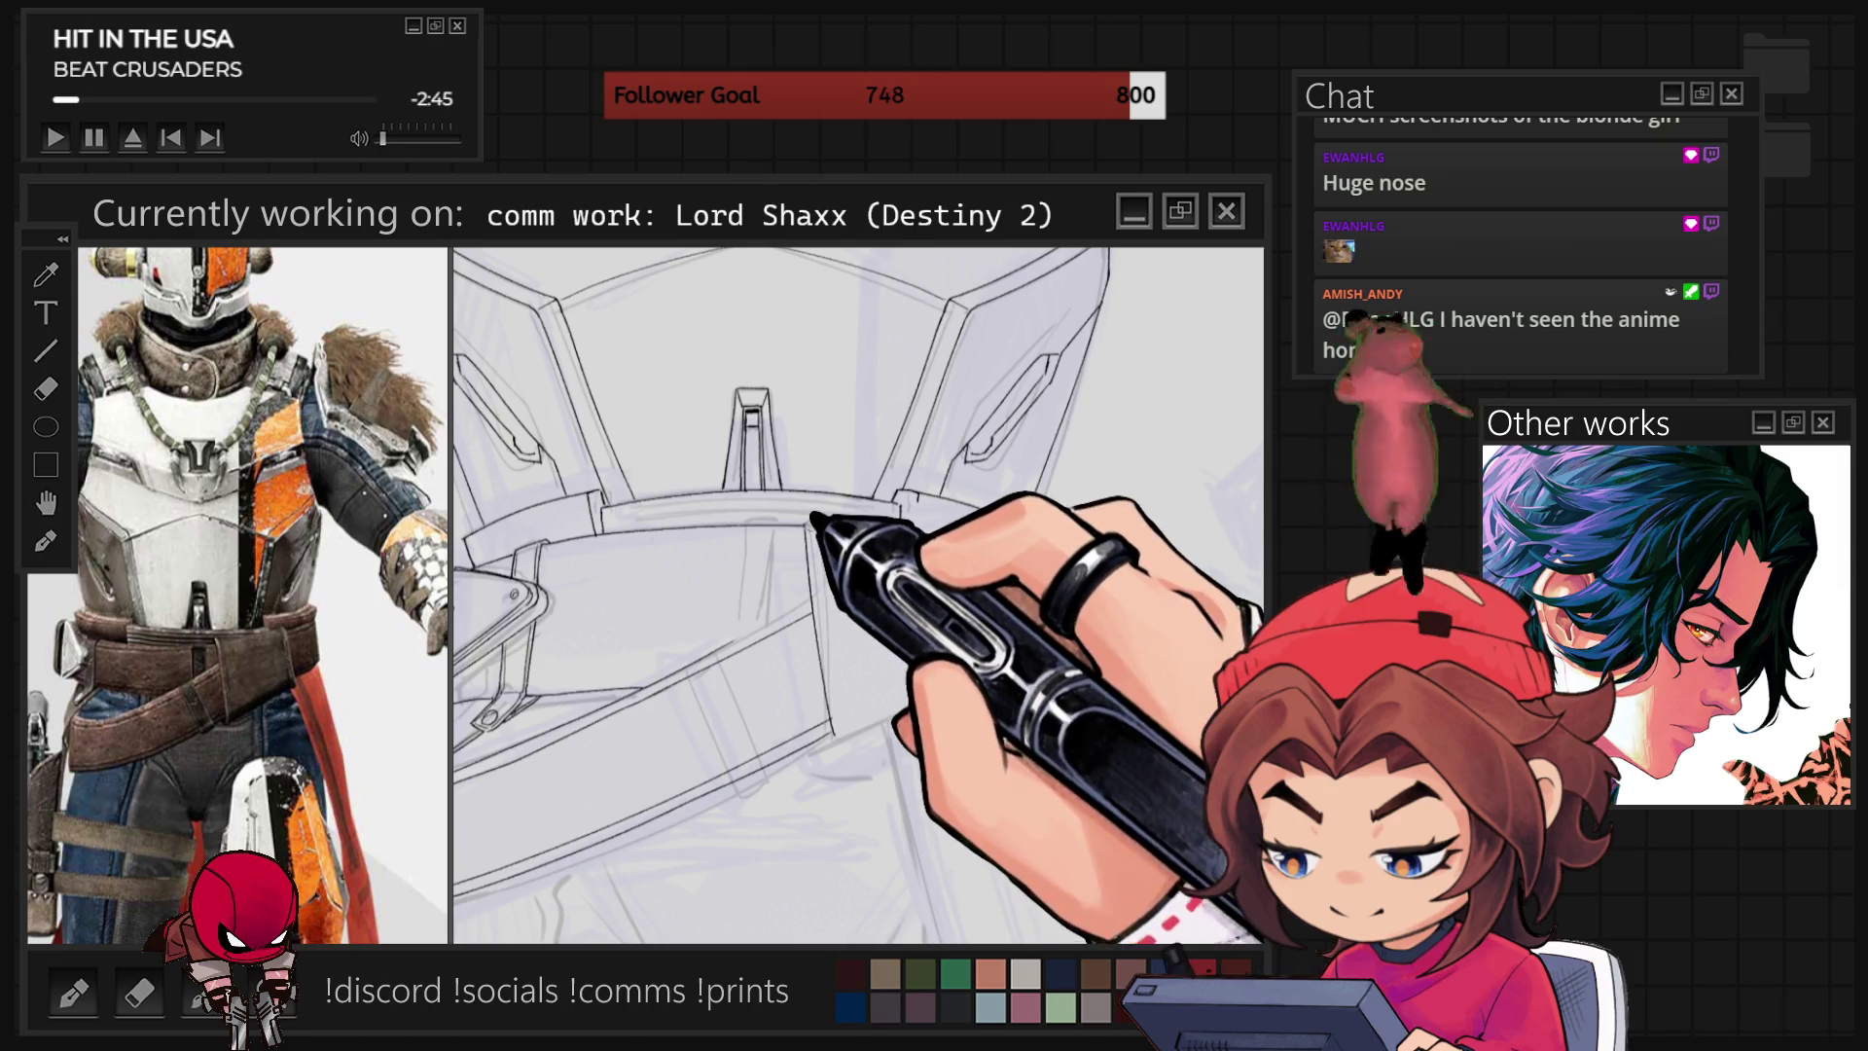
Ink the belt panels and central buckle across Shaxx's waist, tilting the canvas as needed.
{"action": "scroll", "coordinate": [858, 595], "scroll_direction": "up", "scroll_amount": 3}
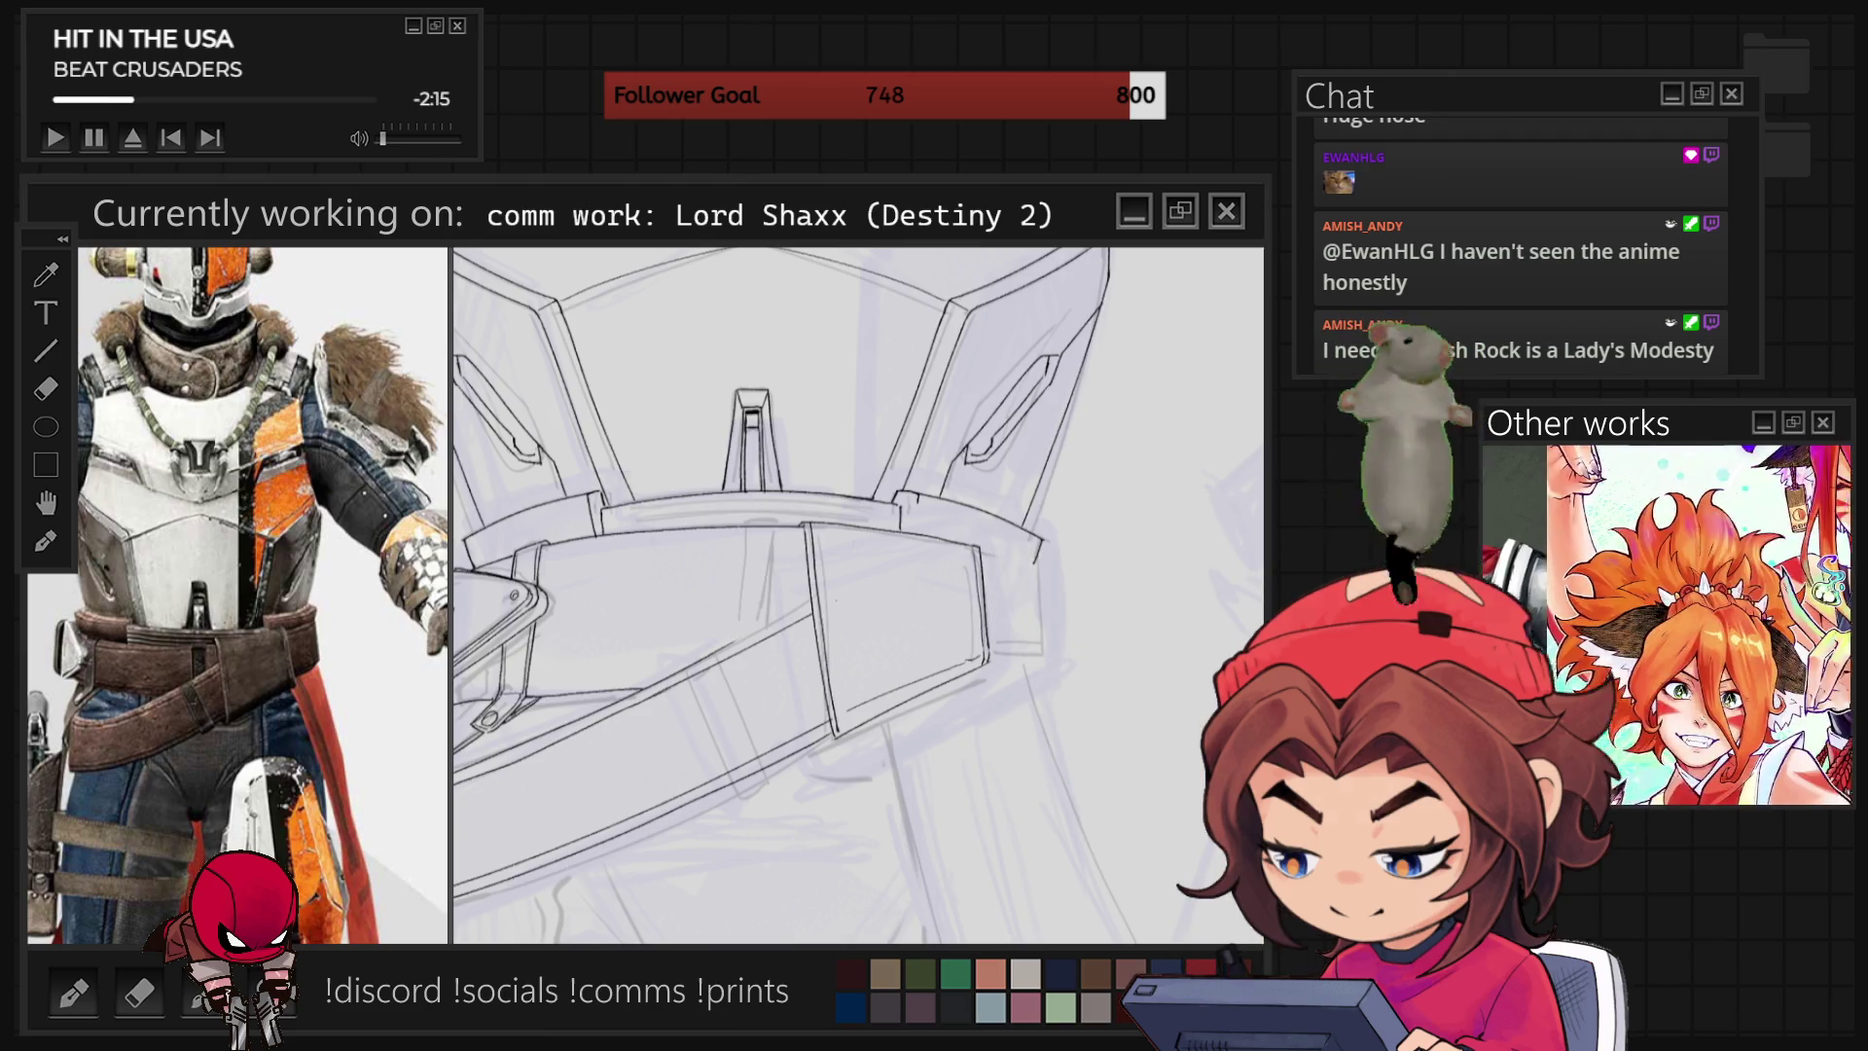
{"action": "key", "text": "minus"}
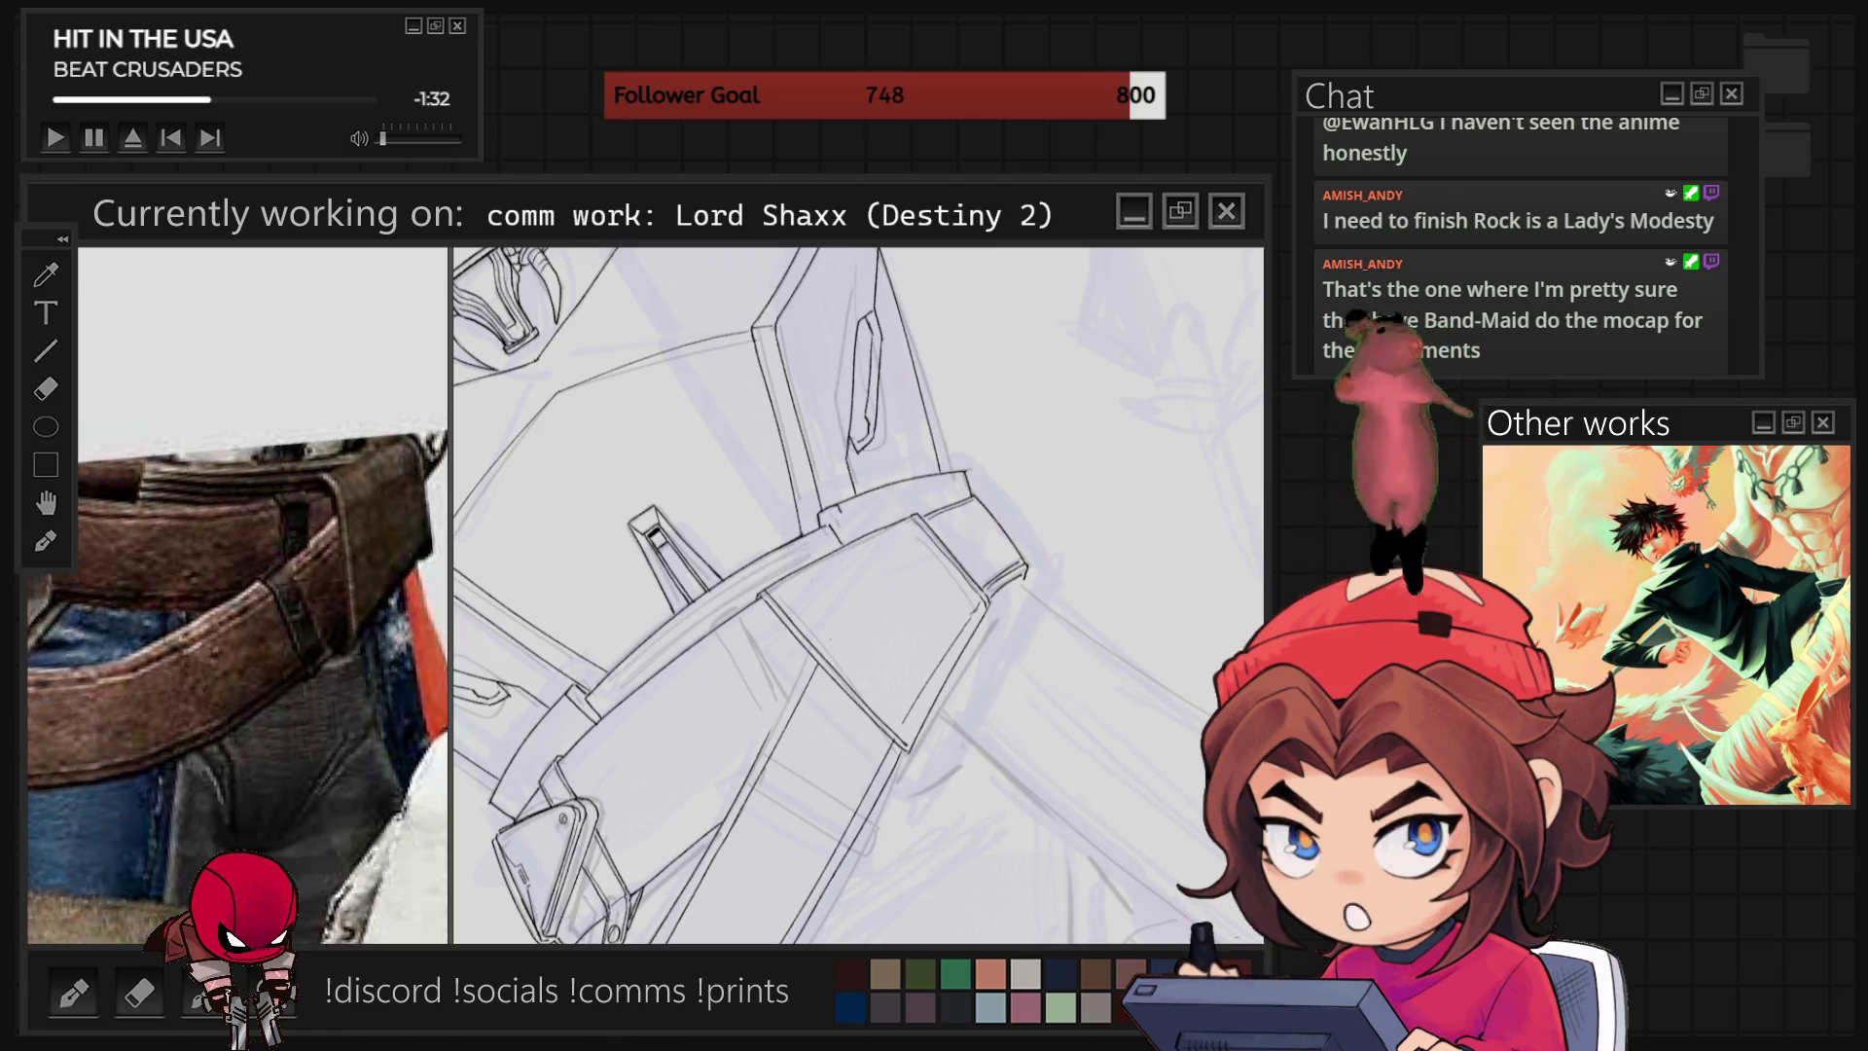
Zoom in on the belt's lower band and reset the canvas rotation to upright.
{"action": "scroll", "coordinate": [883, 697], "scroll_direction": "up", "scroll_amount": 2}
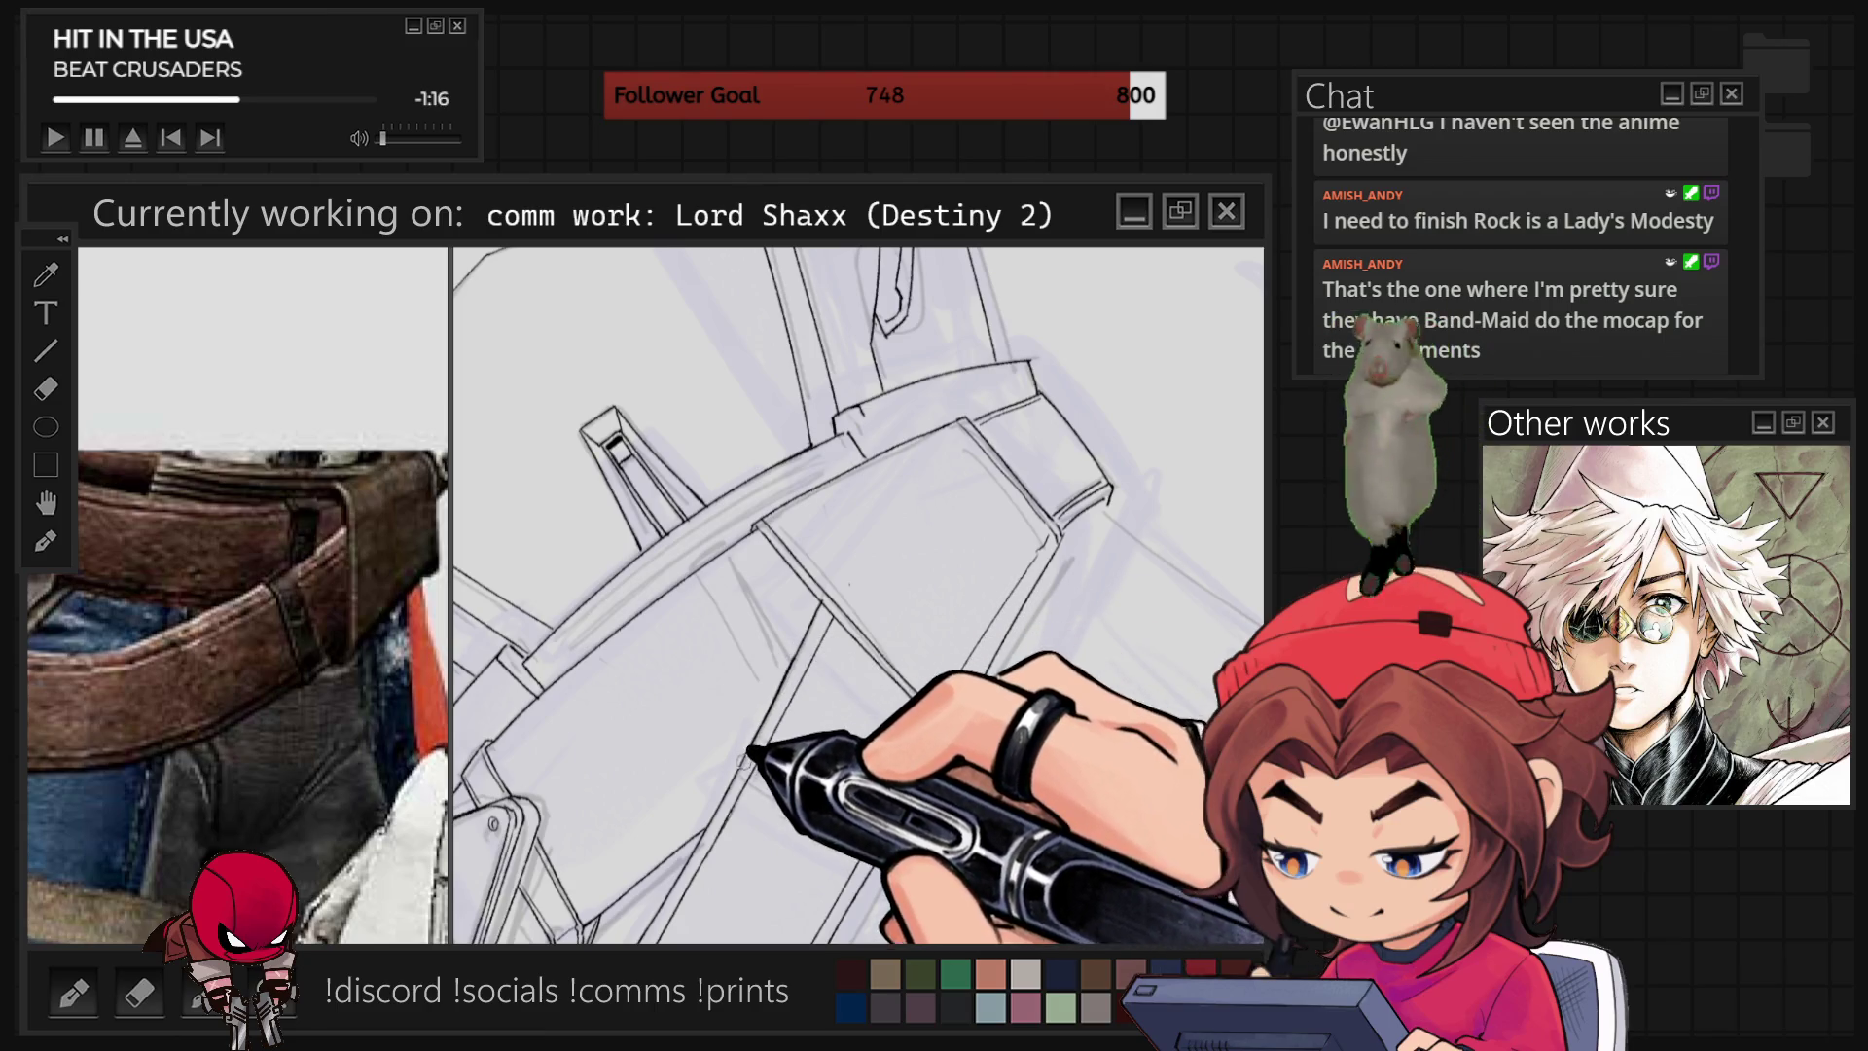
{"action": "key", "text": "5"}
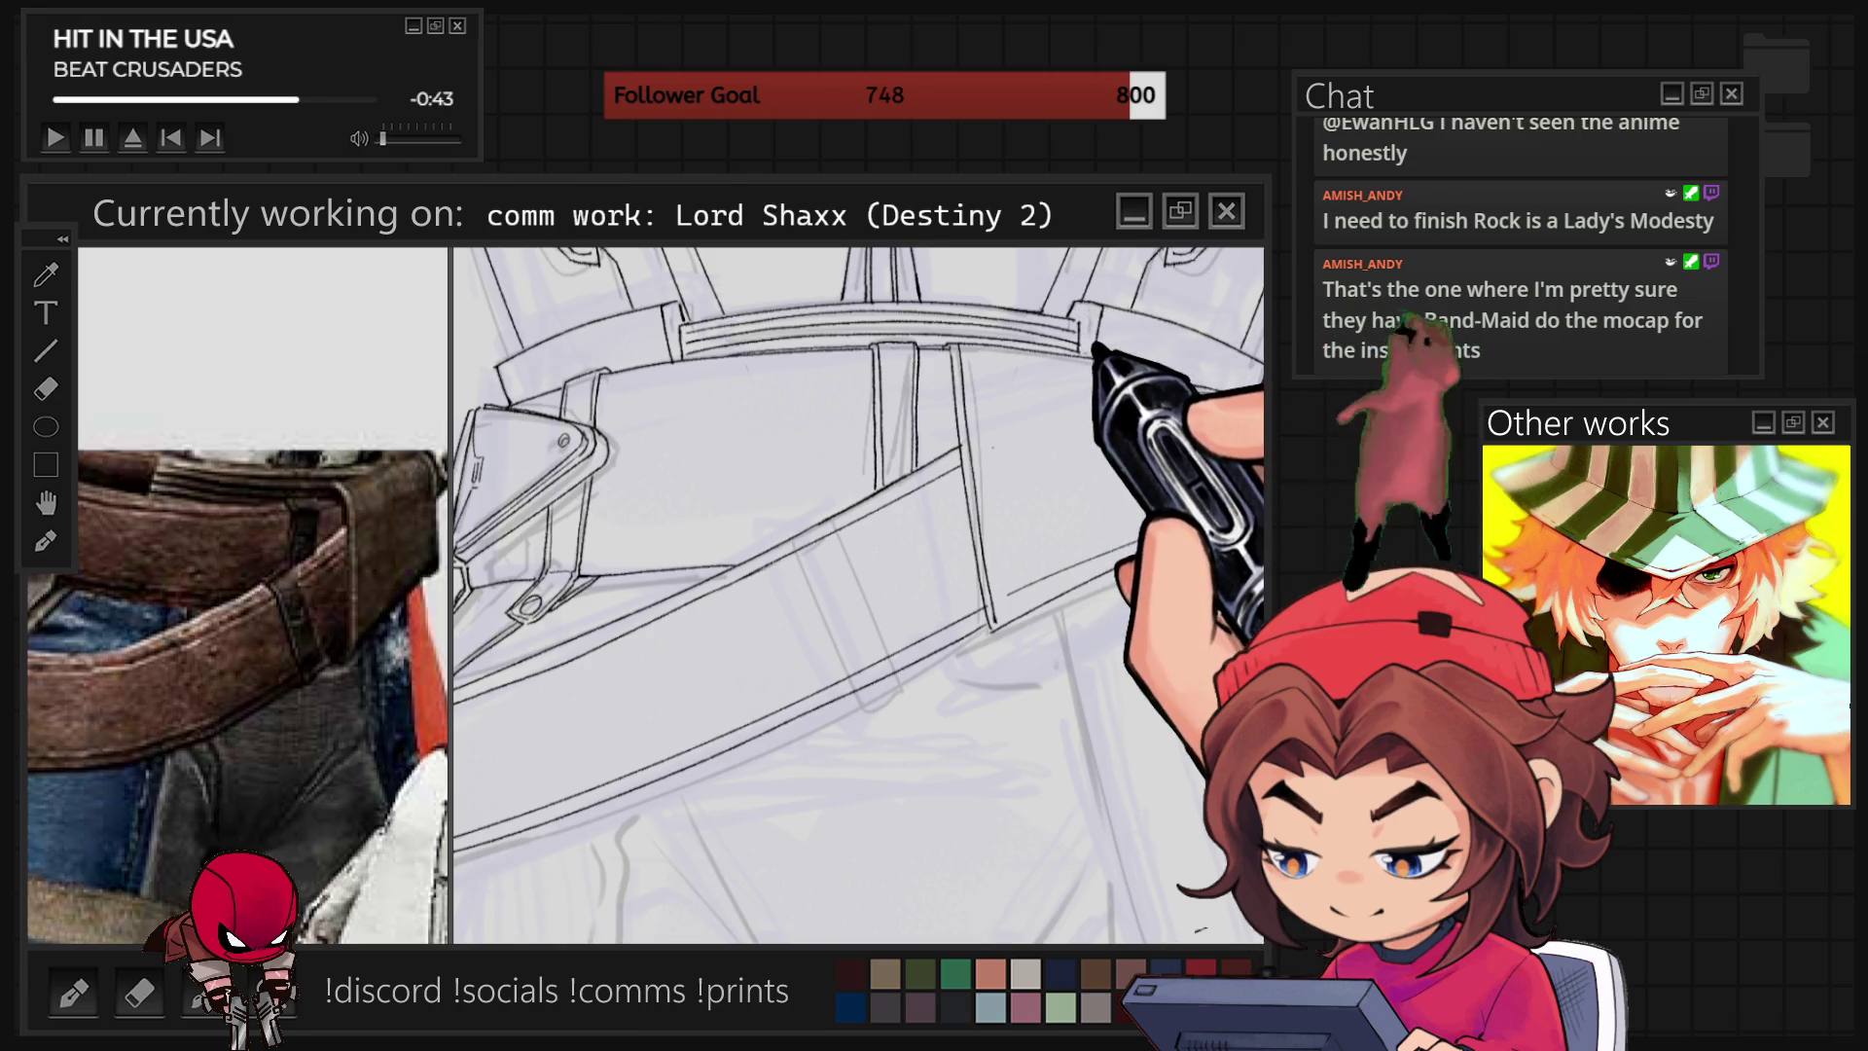
Check the whole figure, then ink the cape's curving edge in one long stroke.
{"action": "scroll", "coordinate": [856, 594], "scroll_direction": "down", "scroll_amount": 5}
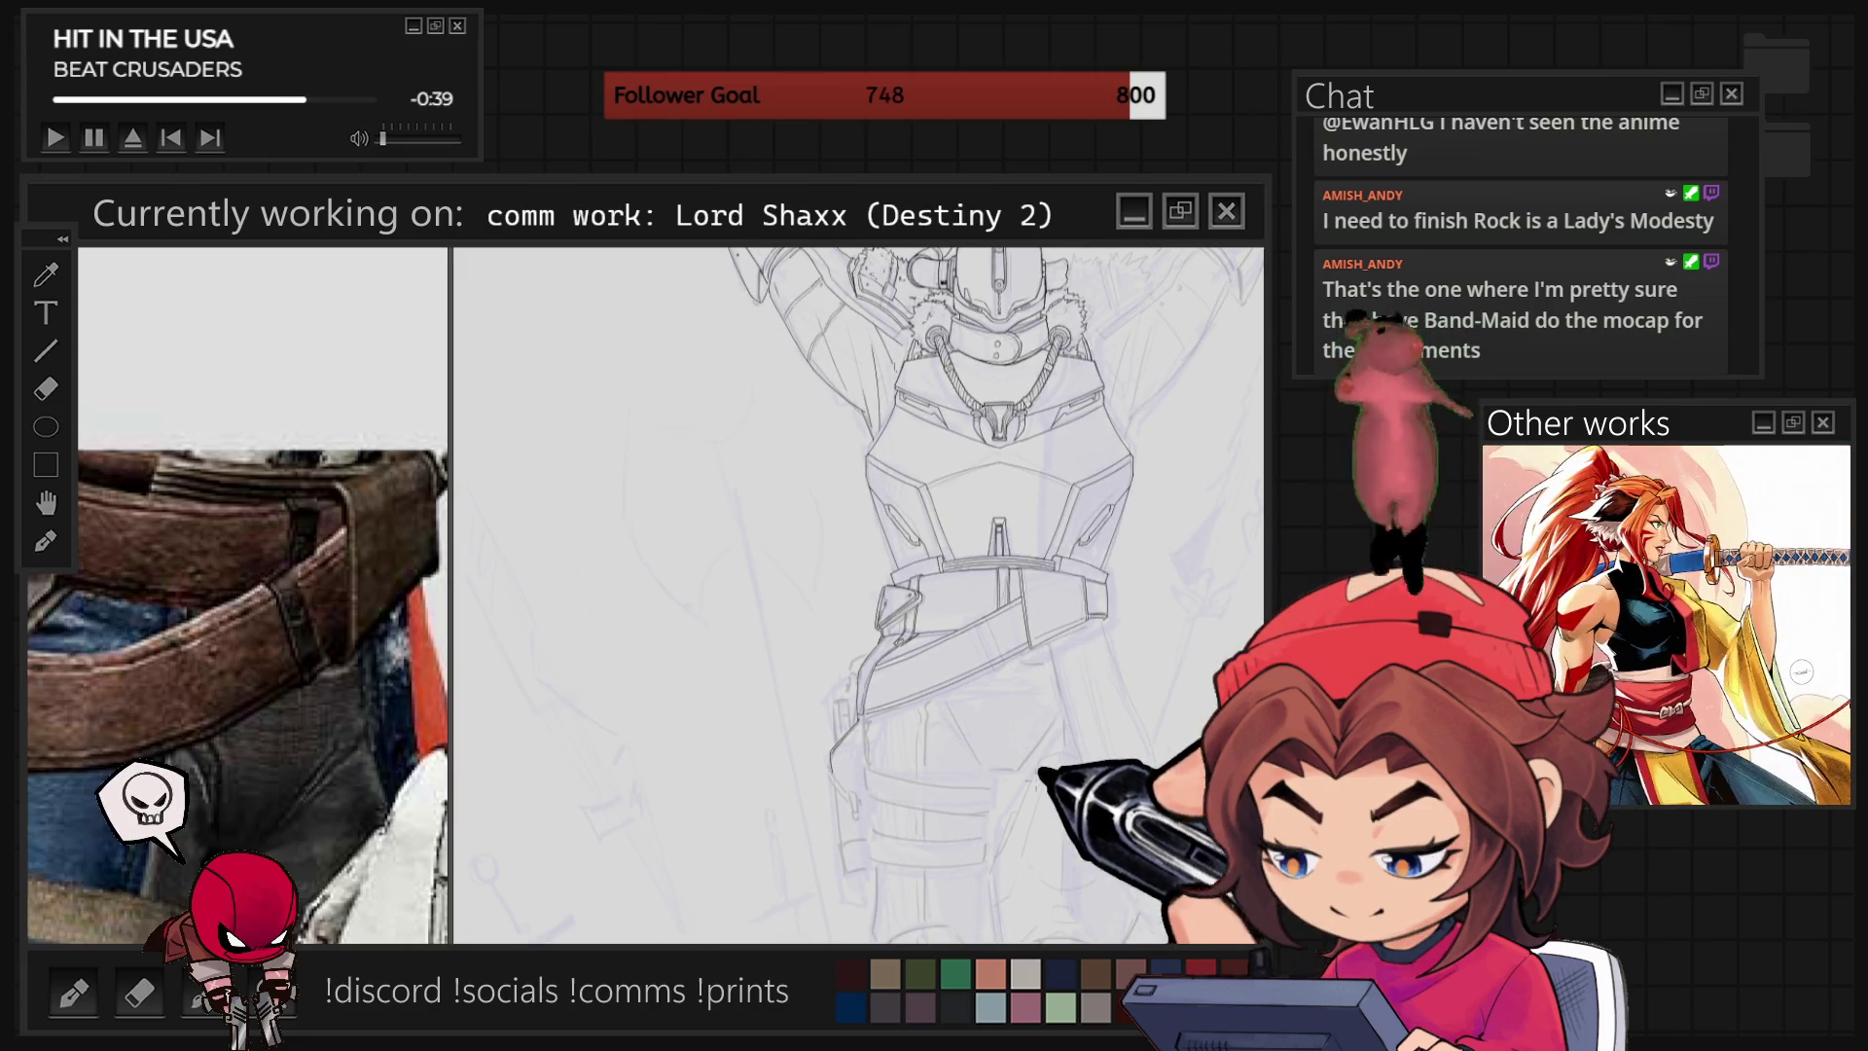
{"action": "scroll", "coordinate": [856, 593], "scroll_direction": "down", "scroll_amount": 4}
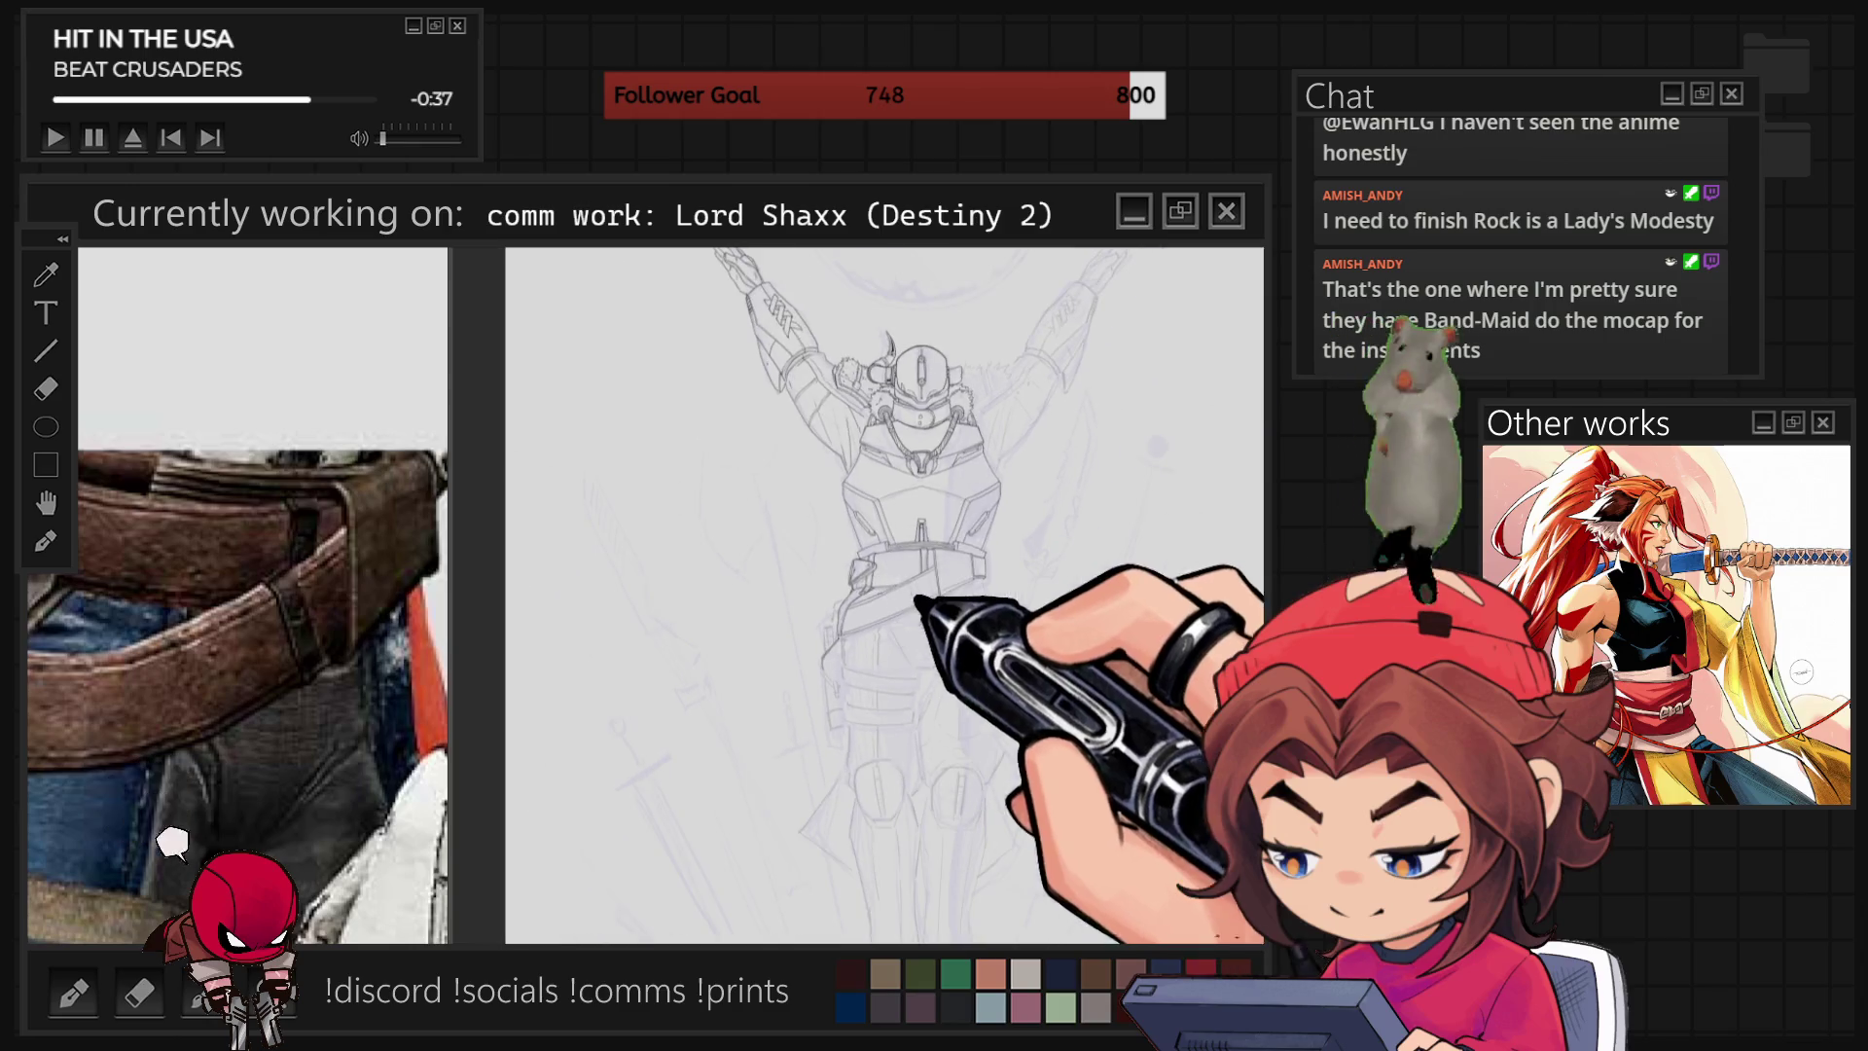
{"action": "scroll", "coordinate": [827, 544], "scroll_direction": "up", "scroll_amount": 3}
{"action": "mouse_move", "coordinate": [876, 540]}
{"action": "left_mouse_down"}
{"action": "mouse_move", "coordinate": [896, 617]}
{"action": "mouse_move", "coordinate": [1052, 816]}
{"action": "left_mouse_up"}
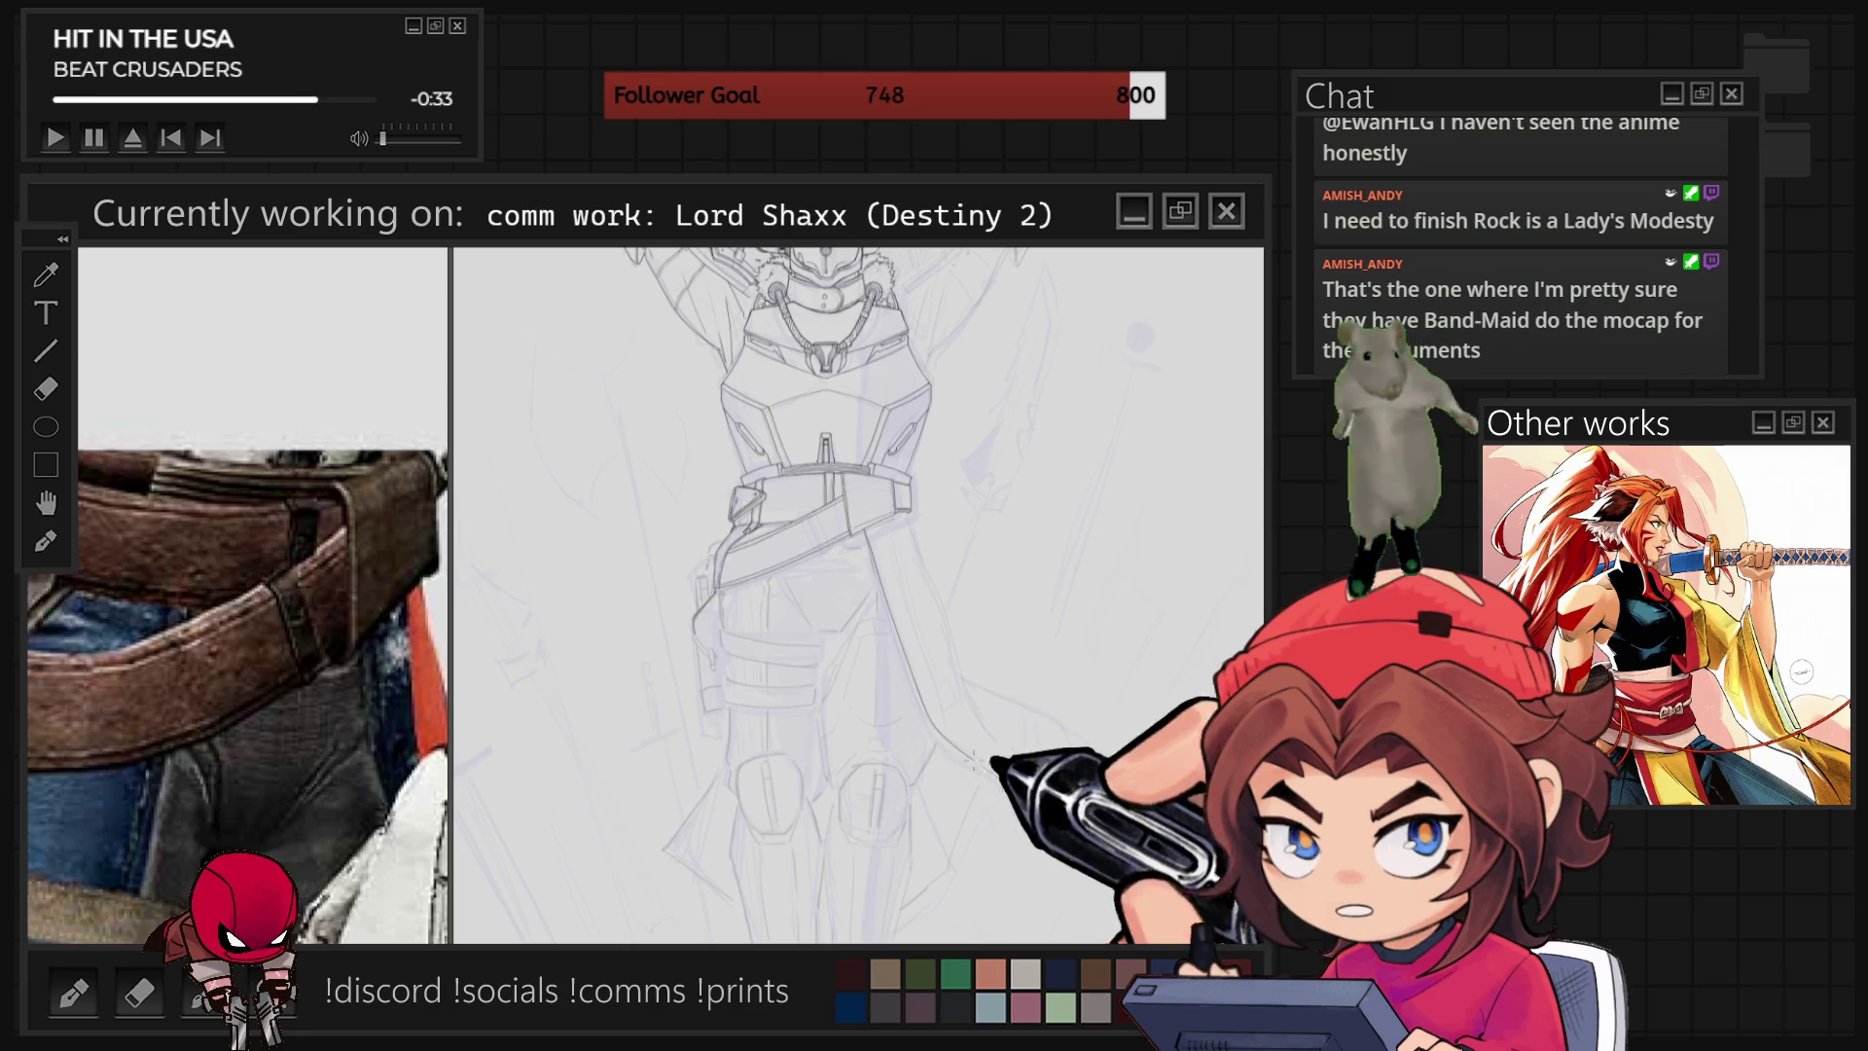
{"action": "scroll", "coordinate": [1096, 858], "scroll_direction": "up", "scroll_amount": 3}
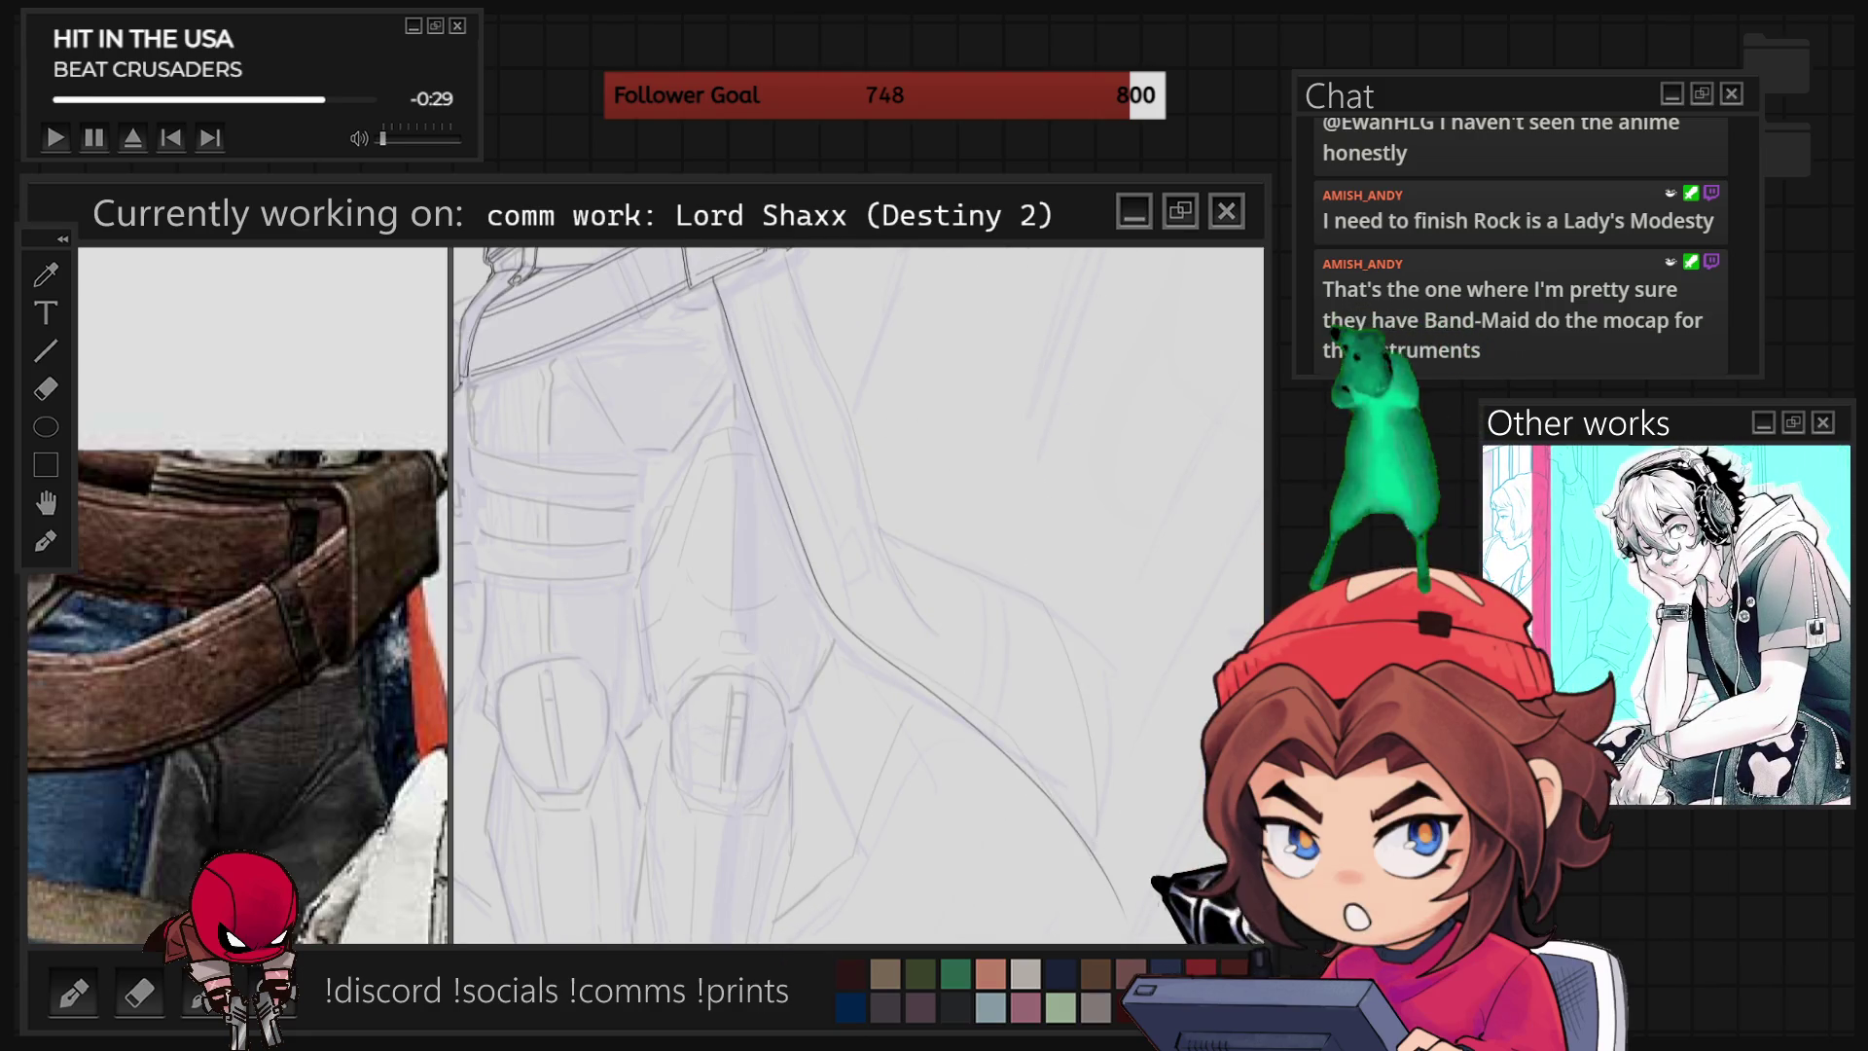
{"action": "scroll", "coordinate": [856, 593], "scroll_direction": "down", "scroll_amount": 3}
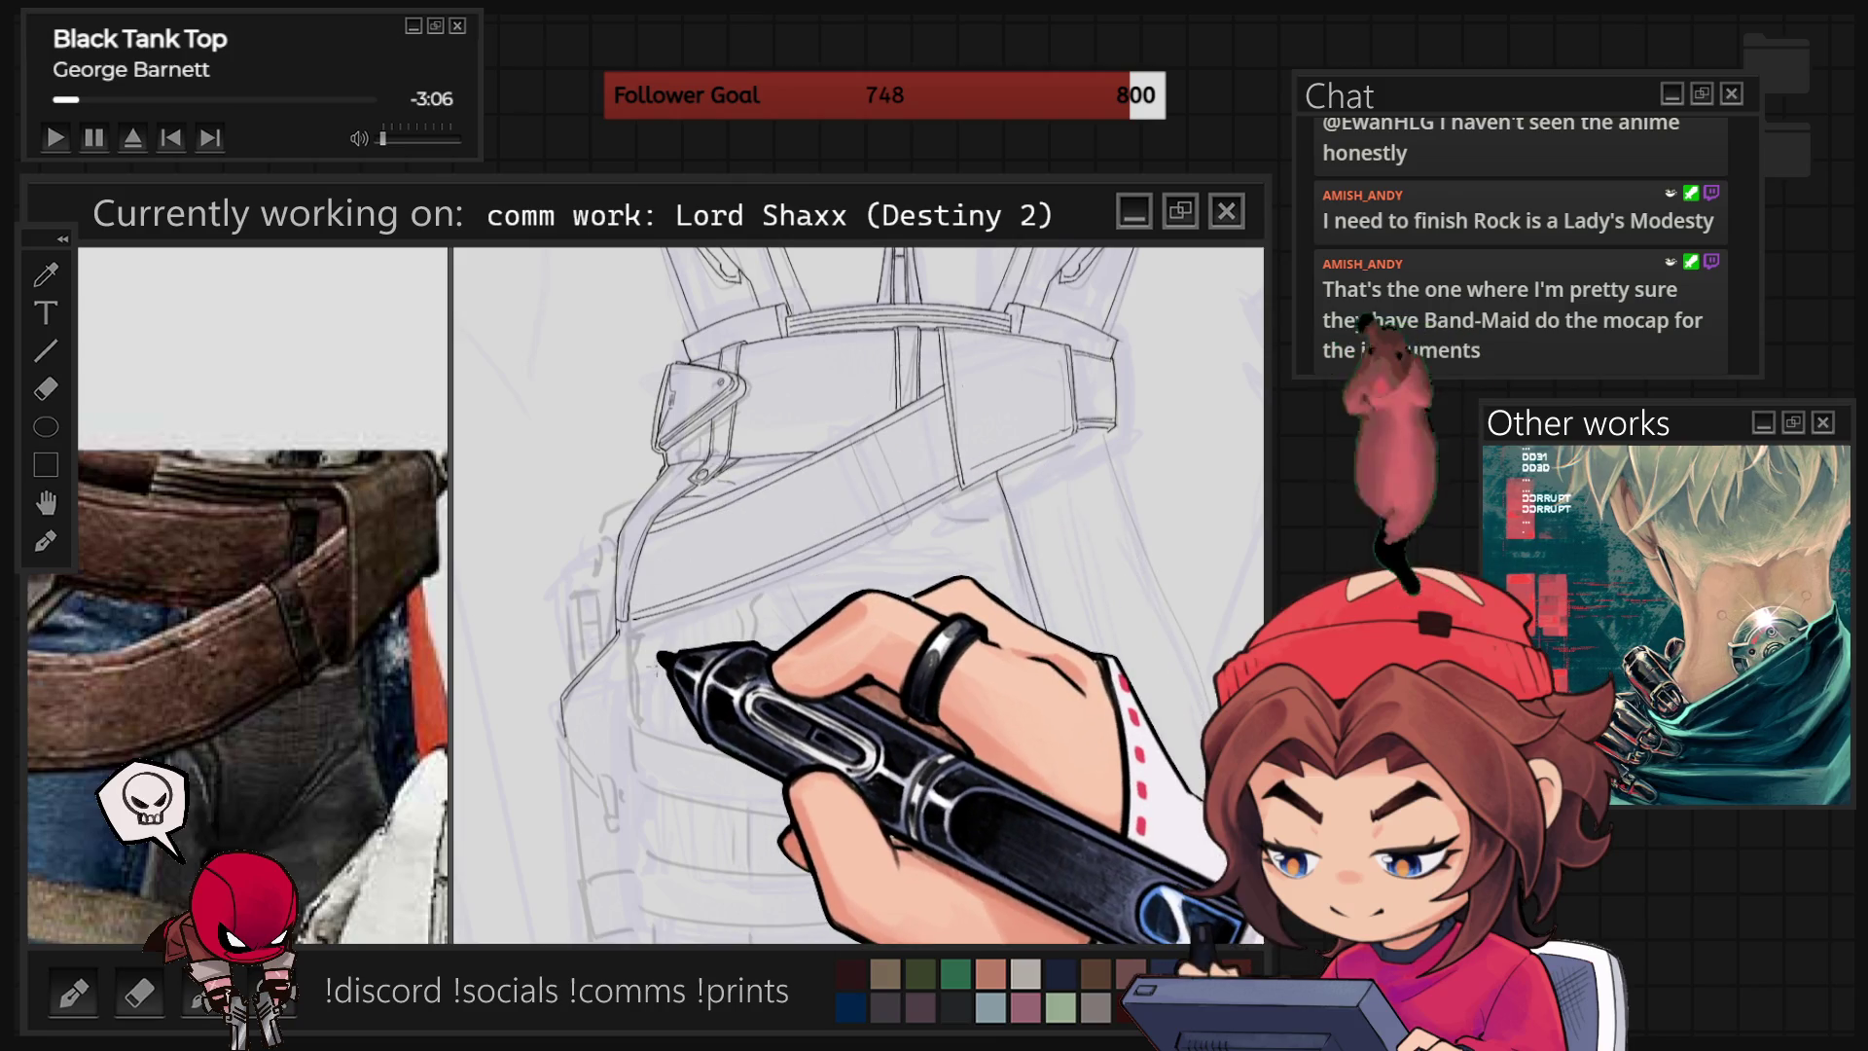
{"action": "scroll", "coordinate": [340, 652], "scroll_direction": "down", "scroll_amount": 5}
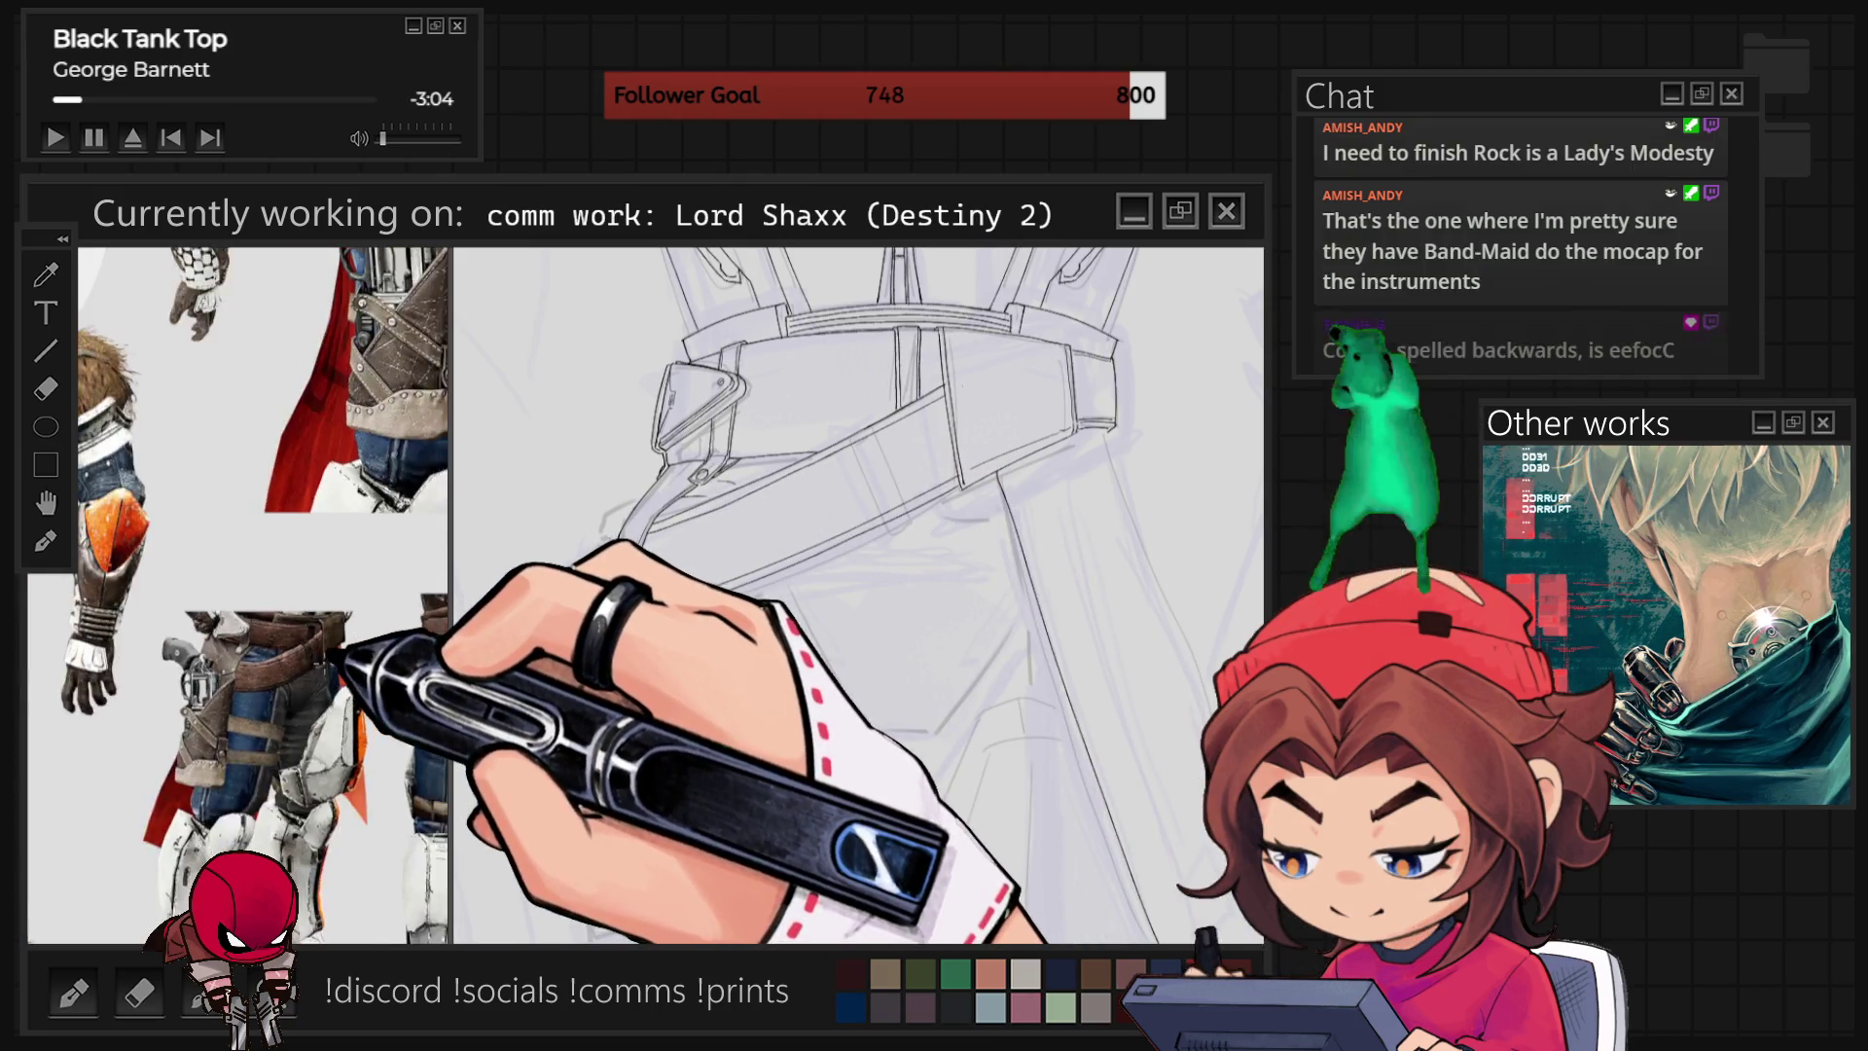
{"action": "scroll", "coordinate": [336, 652], "scroll_direction": "down", "scroll_amount": 3}
{"action": "scroll", "coordinate": [75, 542], "scroll_direction": "up", "scroll_amount": 5}
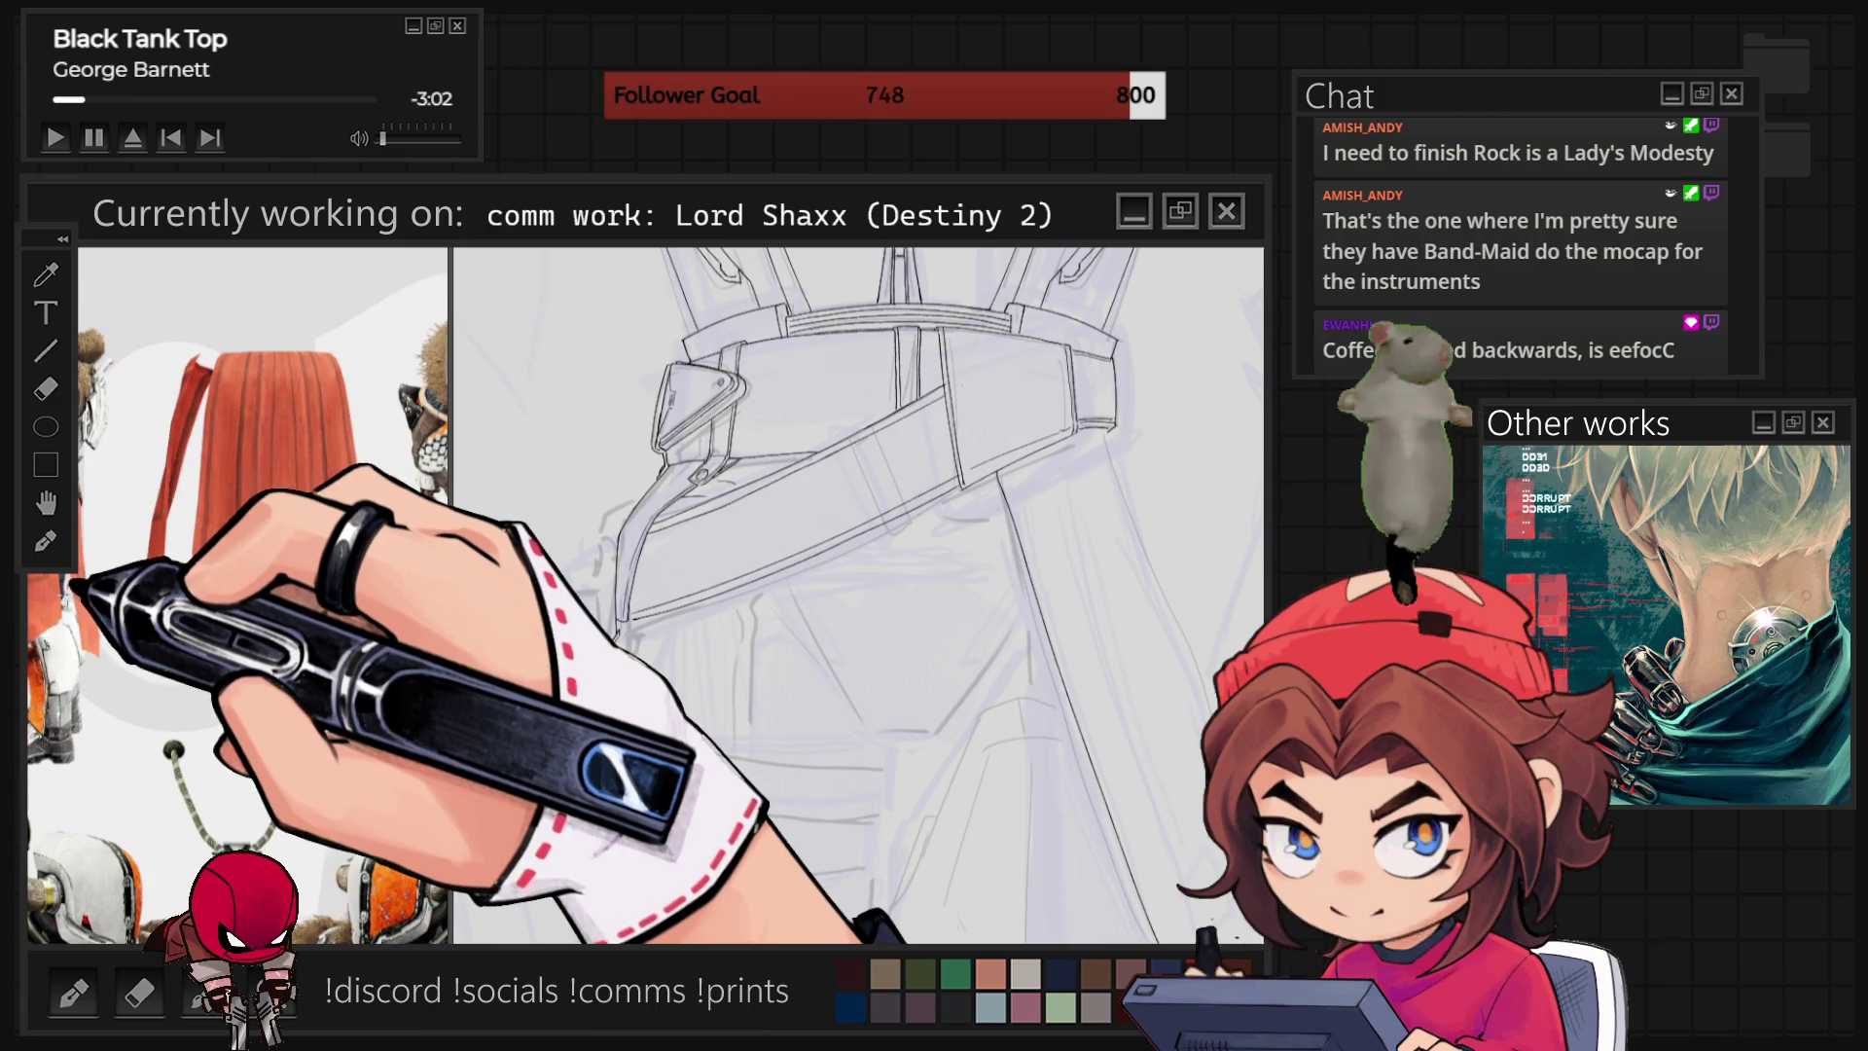
{"action": "scroll", "coordinate": [244, 720], "scroll_direction": "down", "scroll_amount": 3}
{"action": "scroll", "coordinate": [195, 583], "scroll_direction": "up", "scroll_amount": 5}
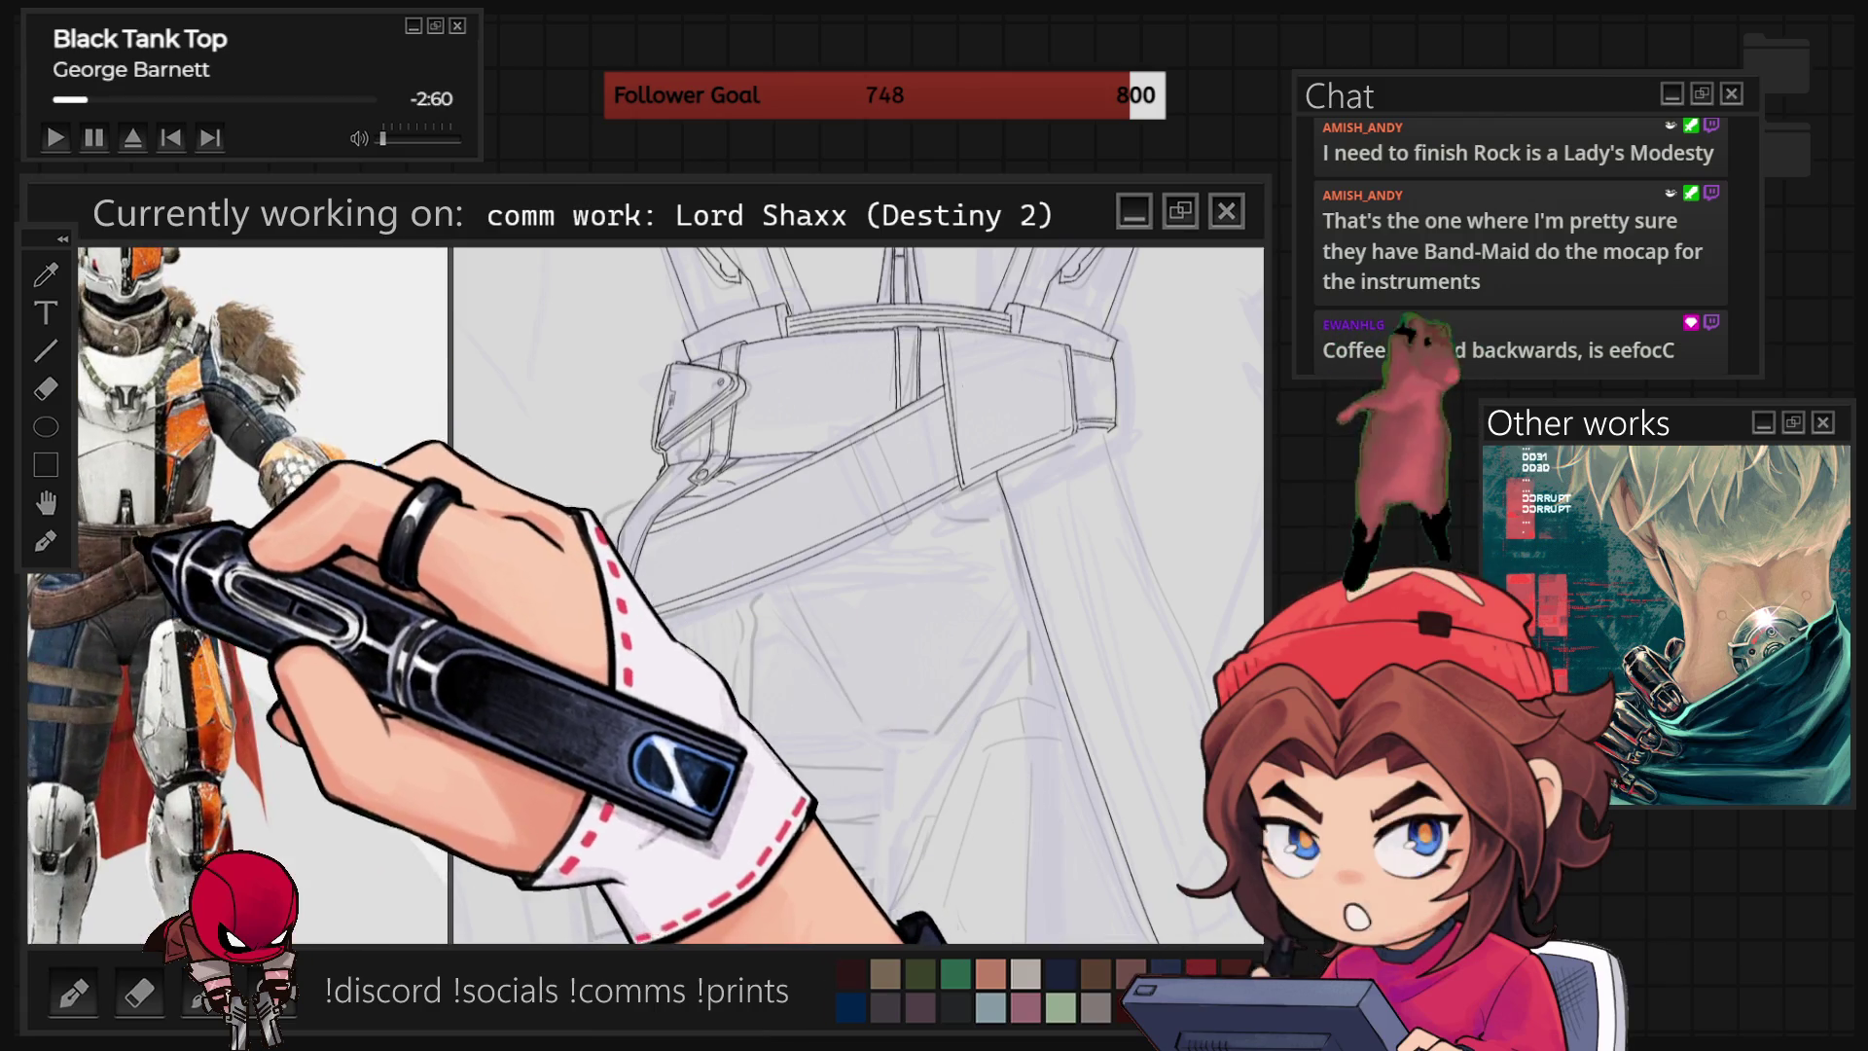
{"action": "scroll", "coordinate": [125, 584], "scroll_direction": "up", "scroll_amount": 5}
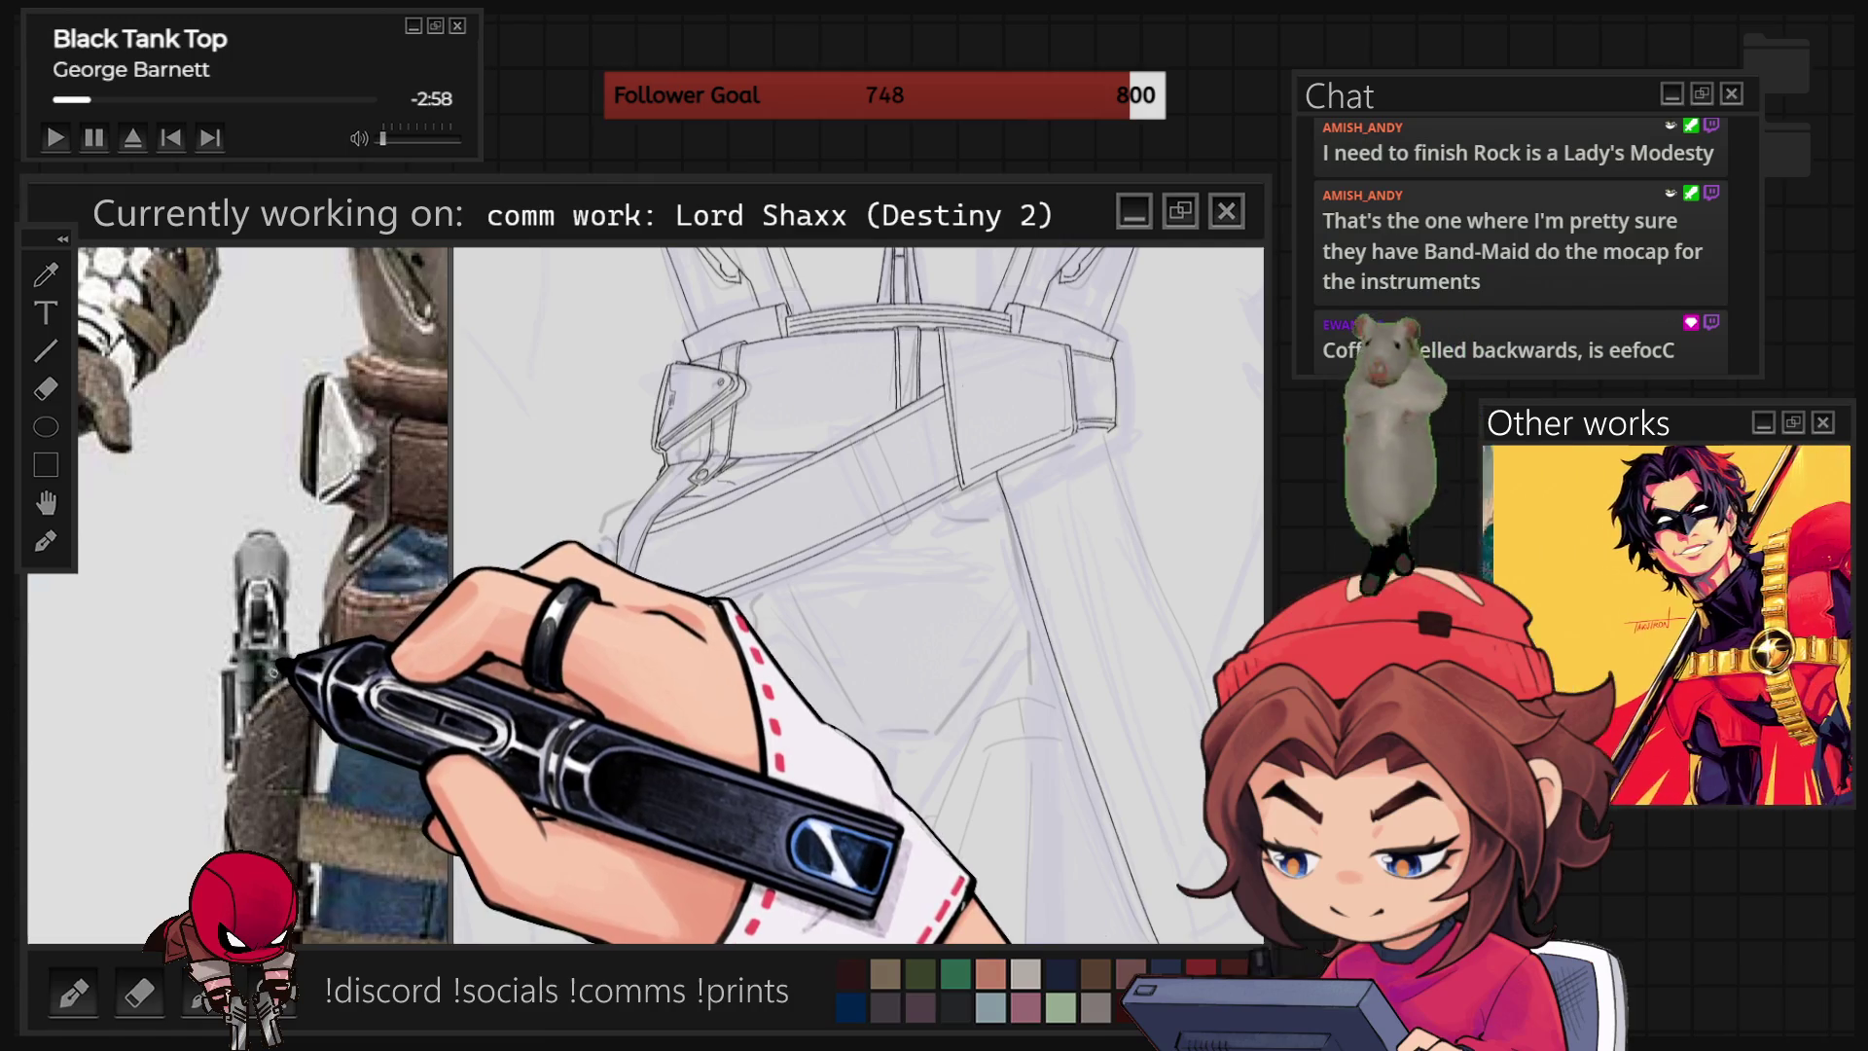
{"action": "scroll", "coordinate": [244, 739], "scroll_direction": "down", "scroll_amount": 5}
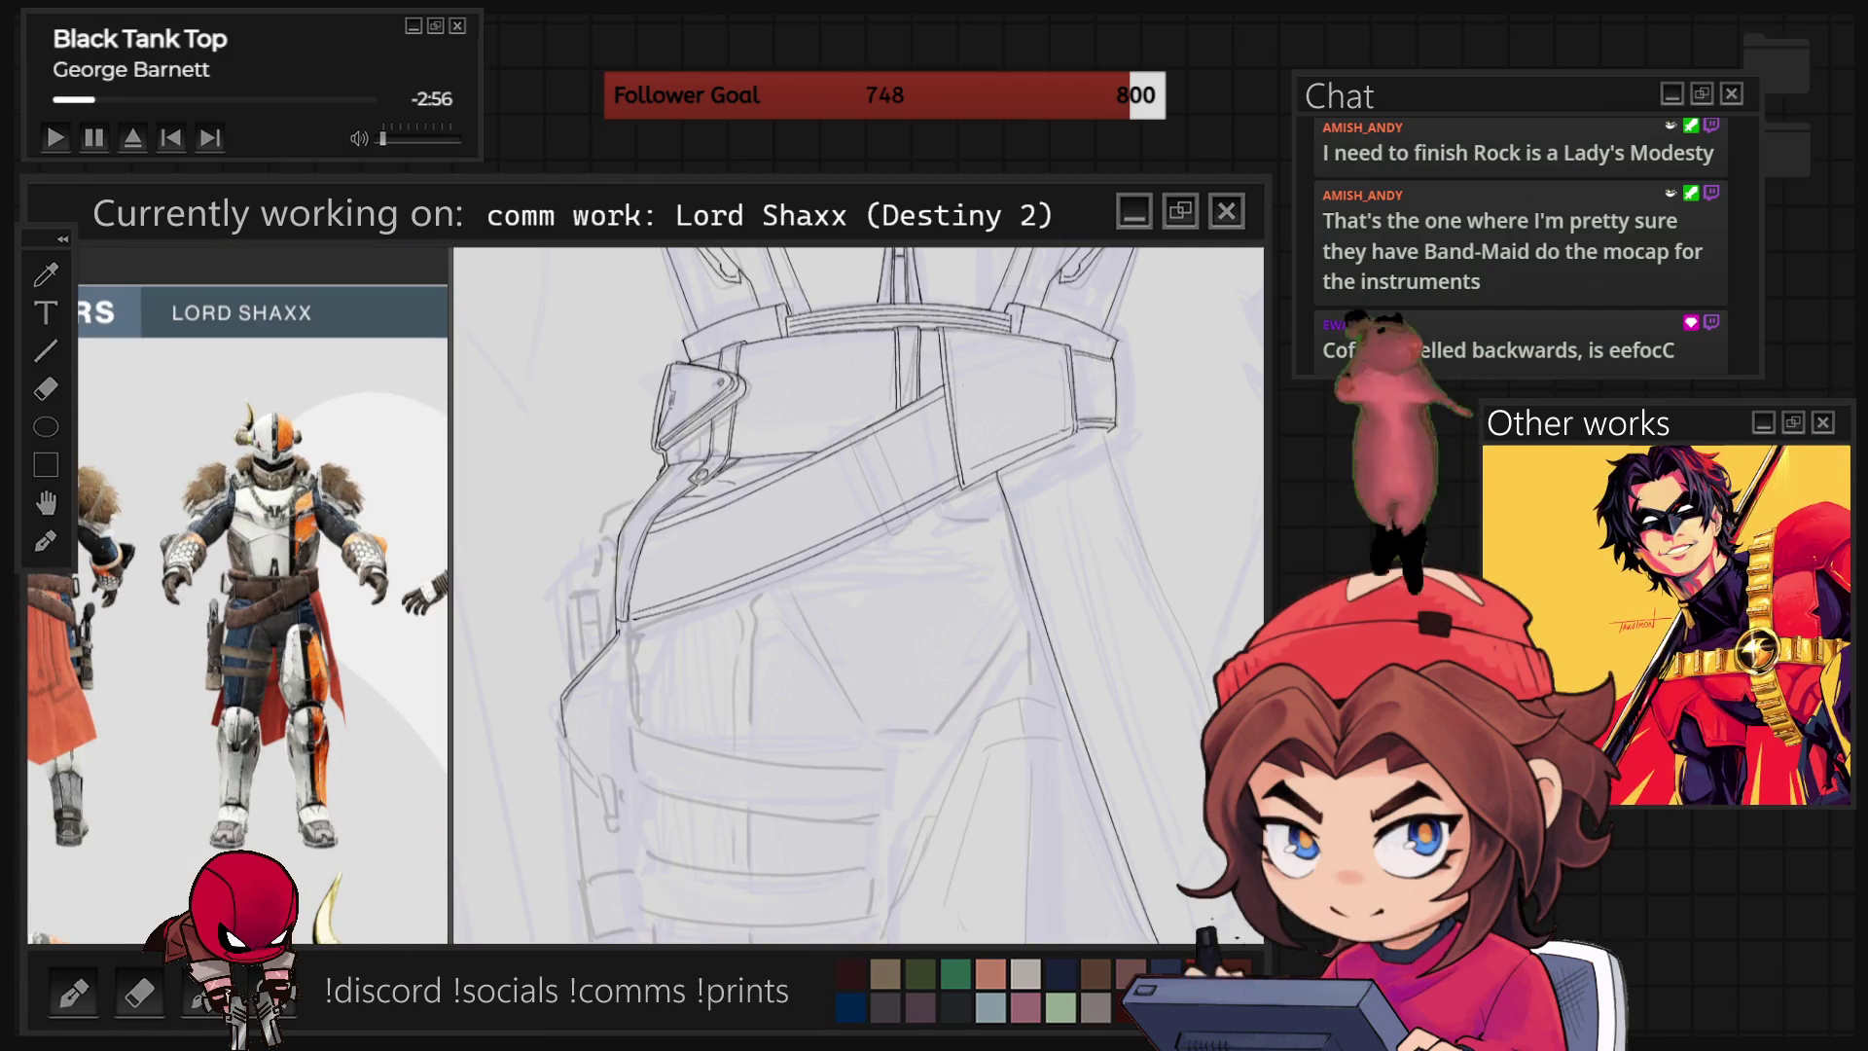
{"action": "key", "text": "r"}
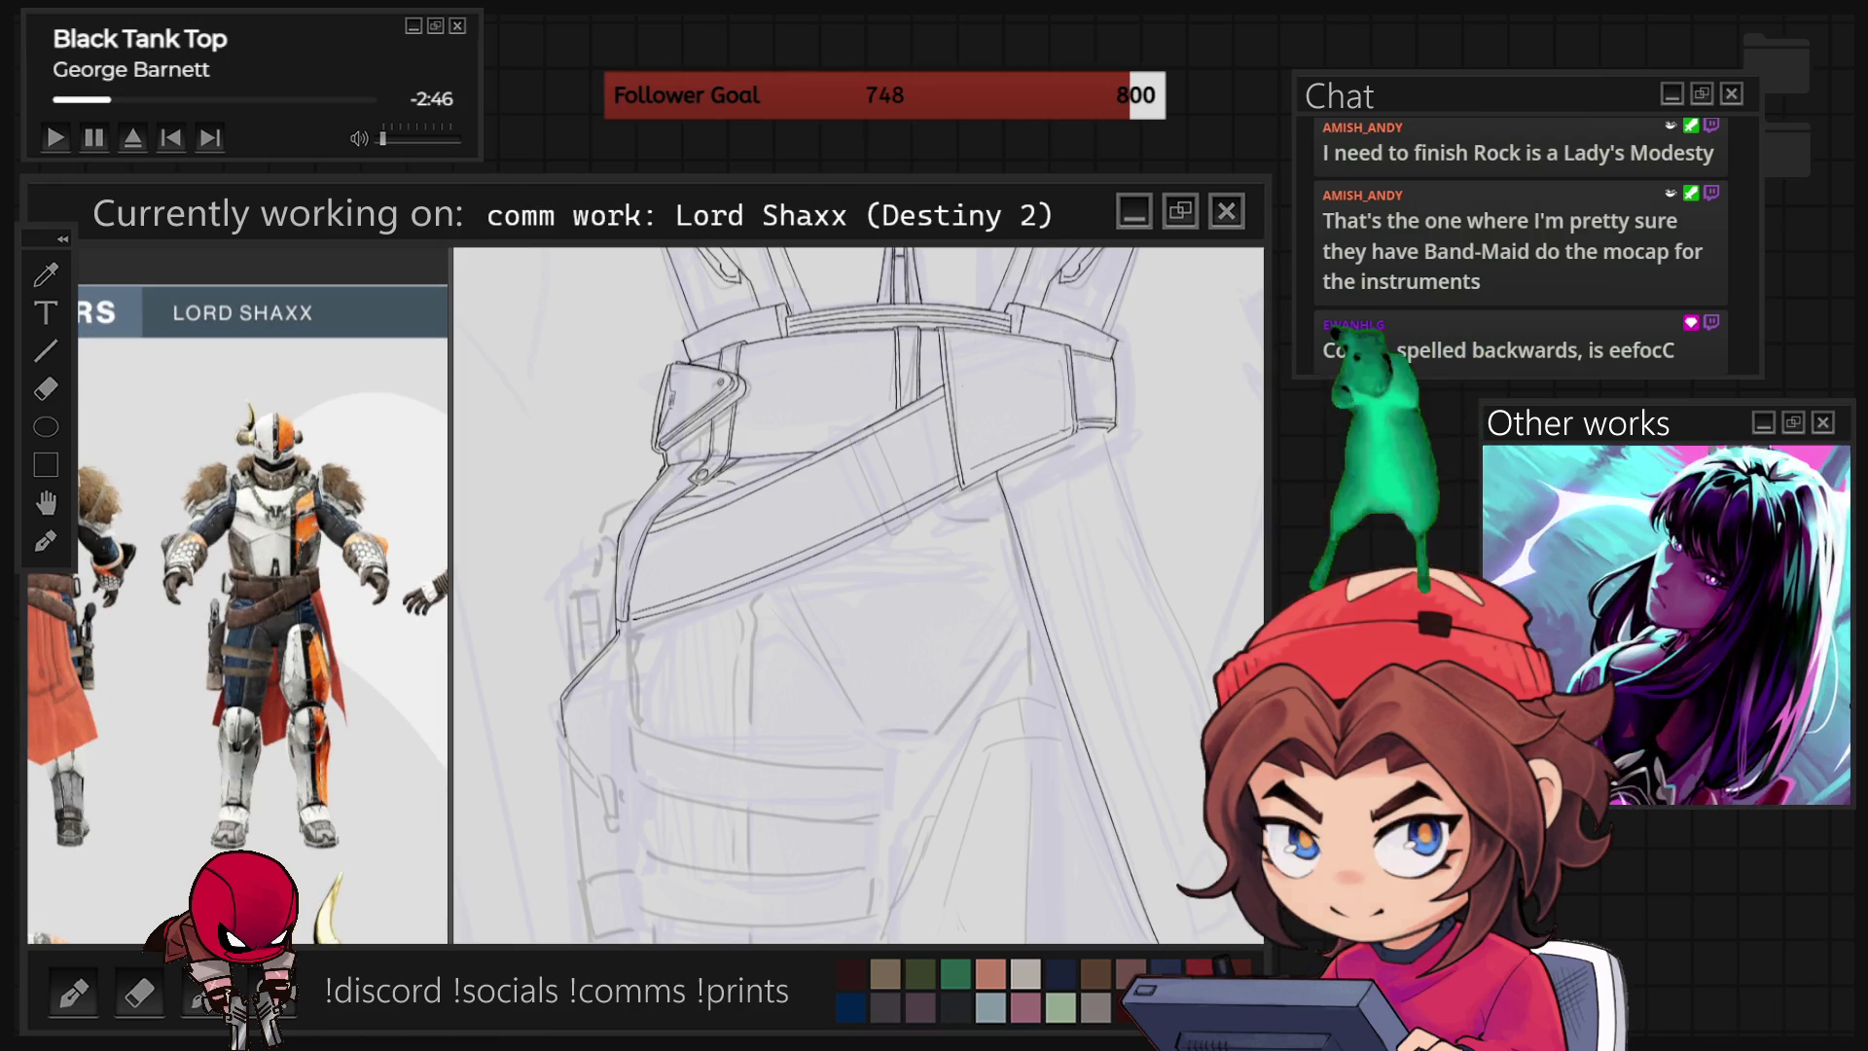
{"action": "key", "text": "ctrl+0"}
{"action": "scroll", "coordinate": [856, 409], "scroll_direction": "up", "scroll_amount": 5}
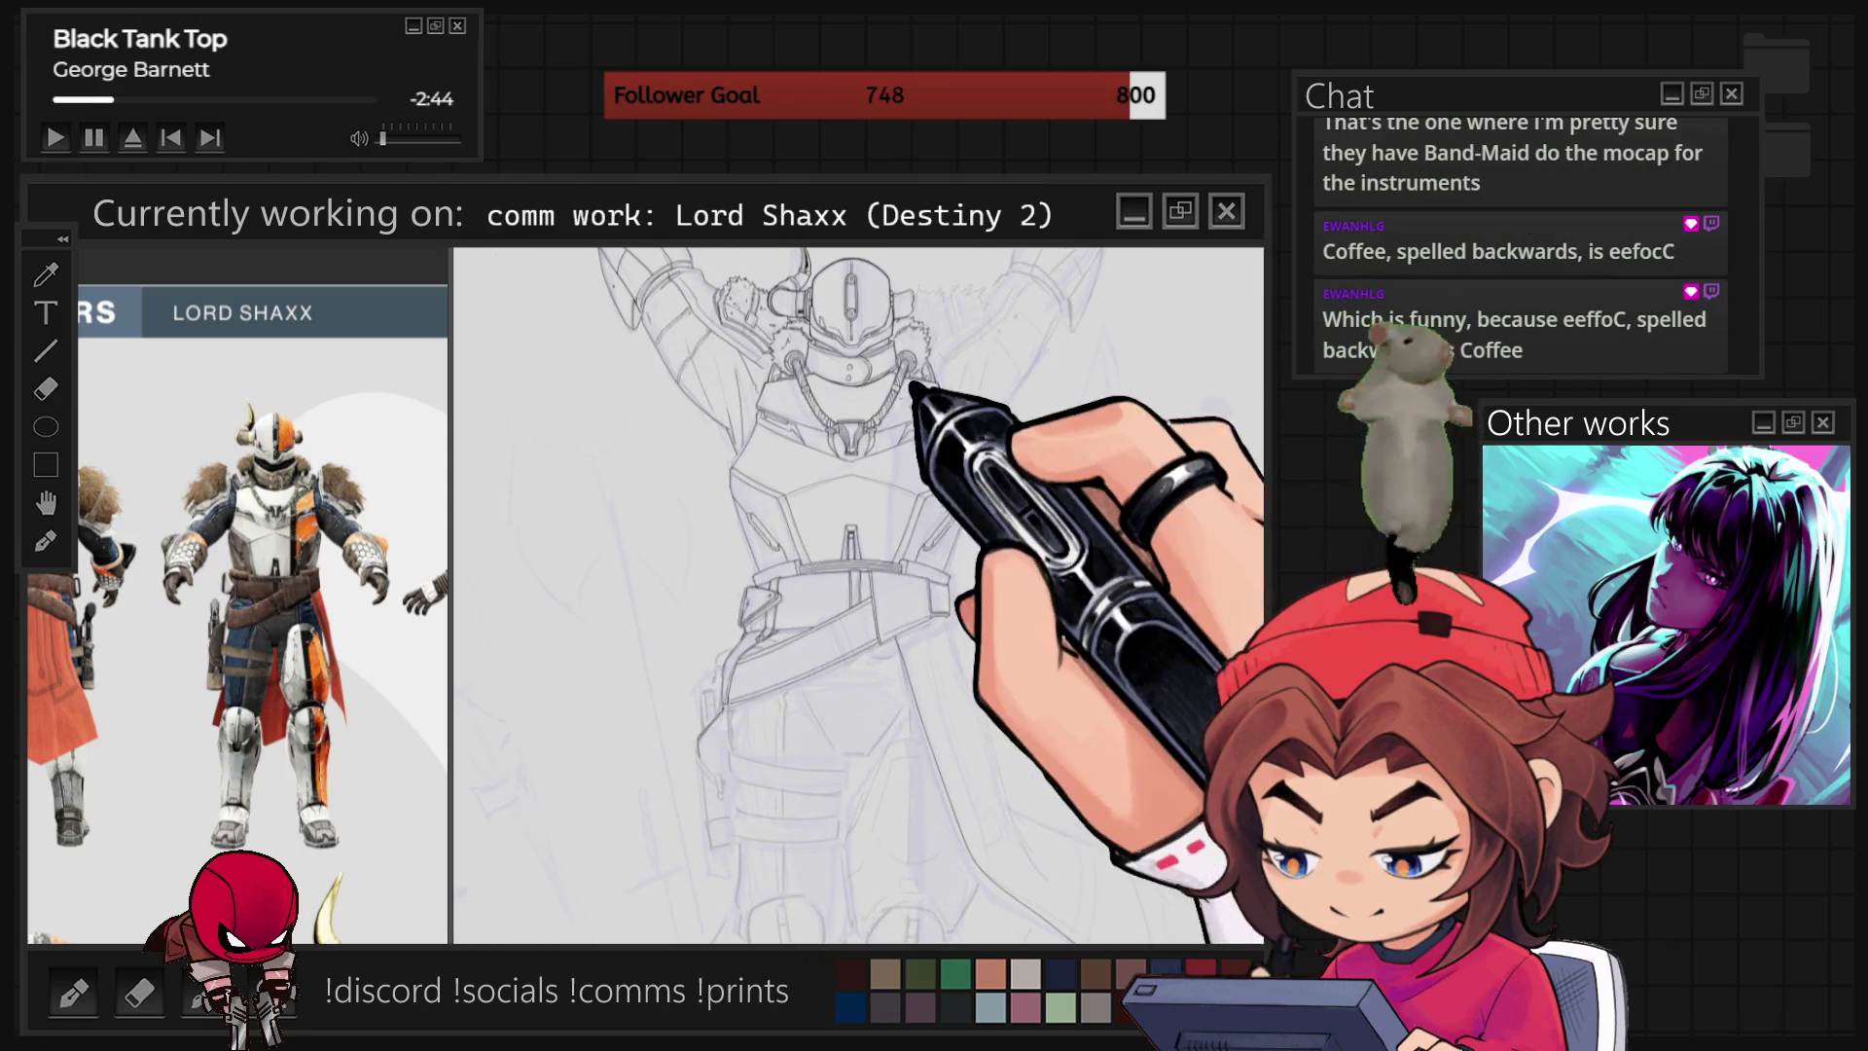
{"action": "mouse_move", "coordinate": [908, 367]}
{"action": "left_mouse_down"}
{"action": "mouse_move", "coordinate": [968, 396]}
{"action": "mouse_move", "coordinate": [983, 545]}
{"action": "mouse_move", "coordinate": [963, 525]}
{"action": "left_mouse_up"}
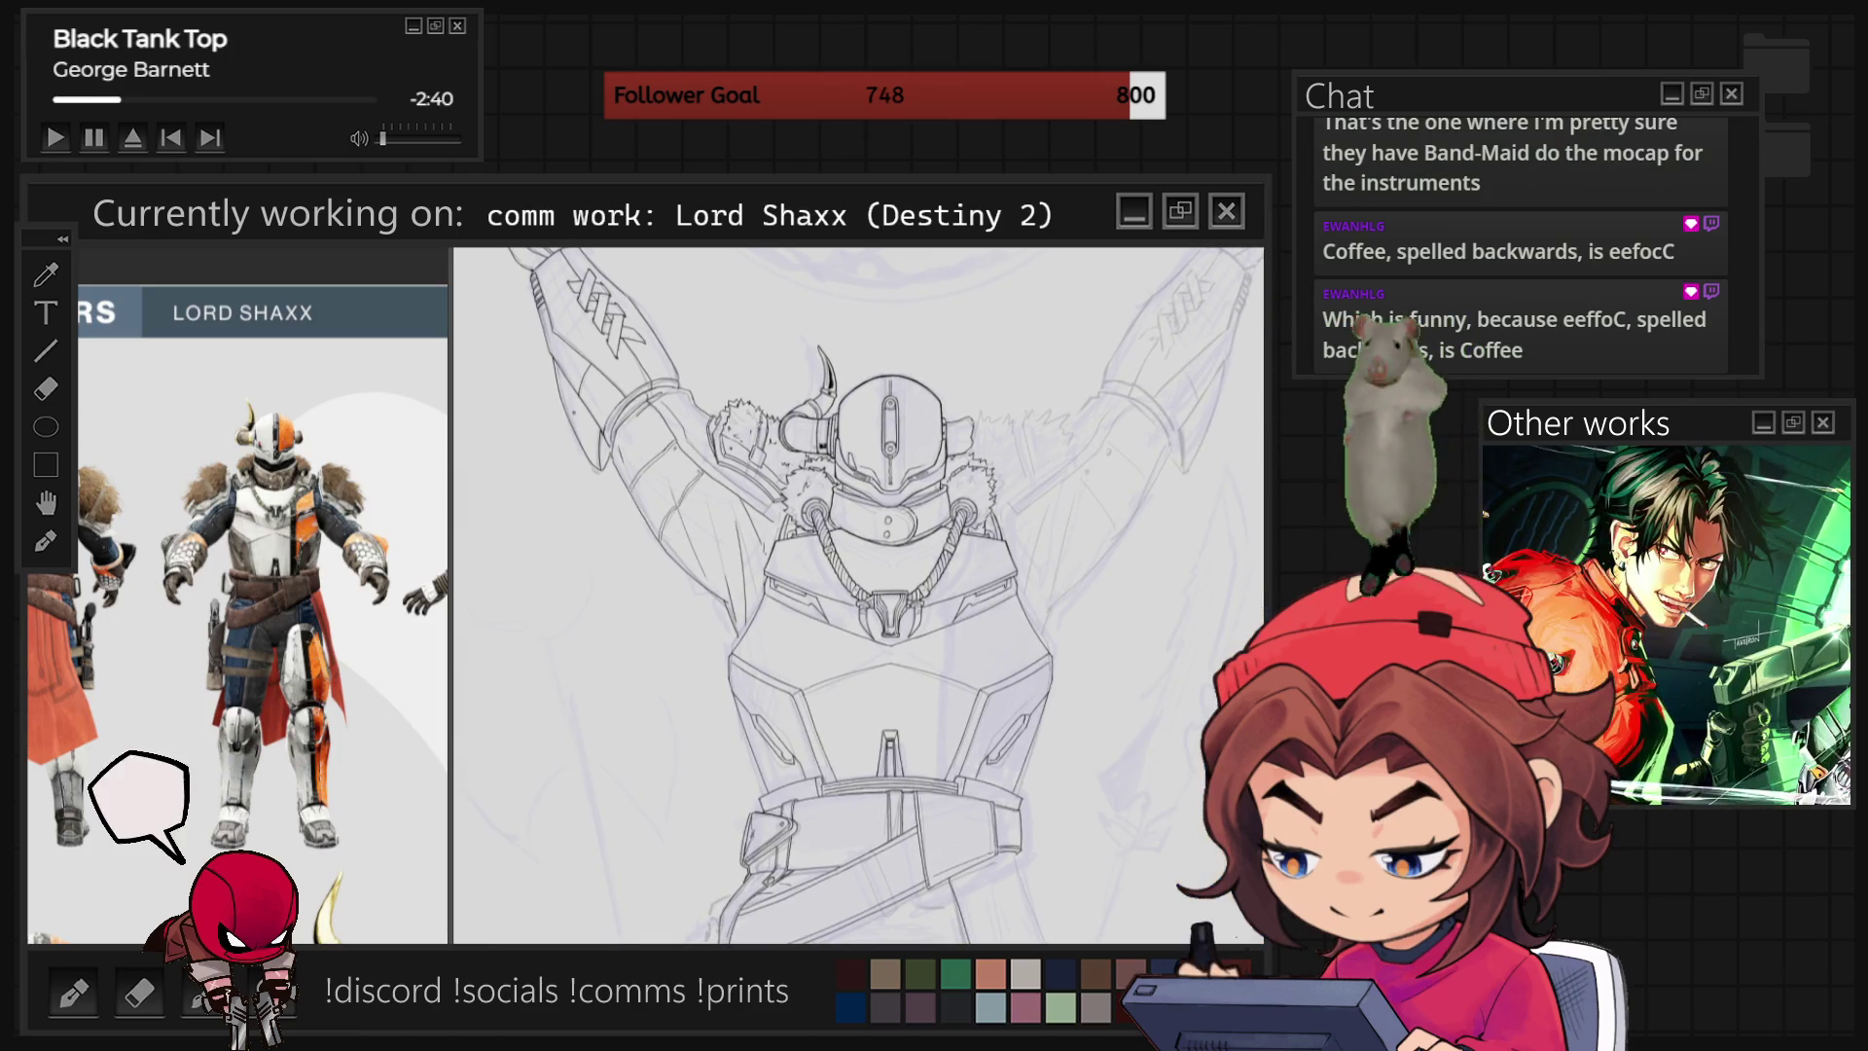
{"action": "key", "text": "h"}
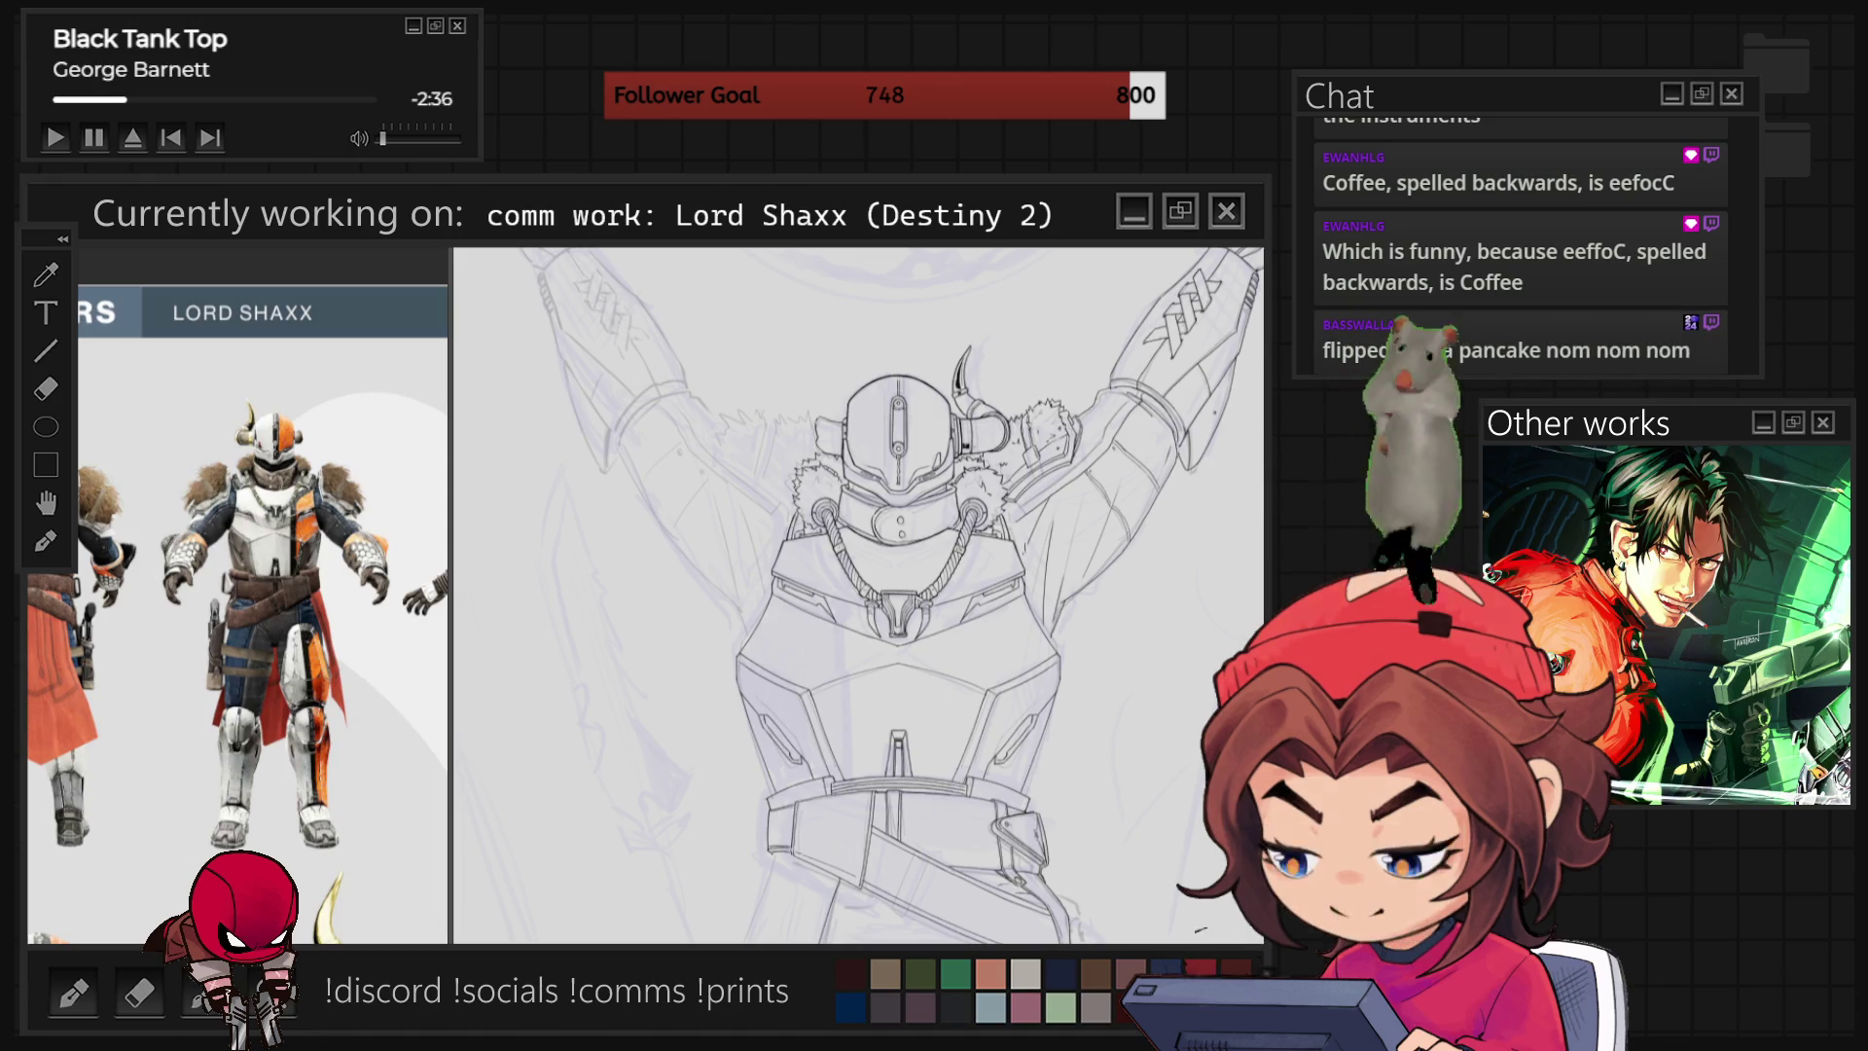
{"action": "key", "text": "h"}
{"action": "key", "text": "h"}
{"action": "key", "text": "h"}
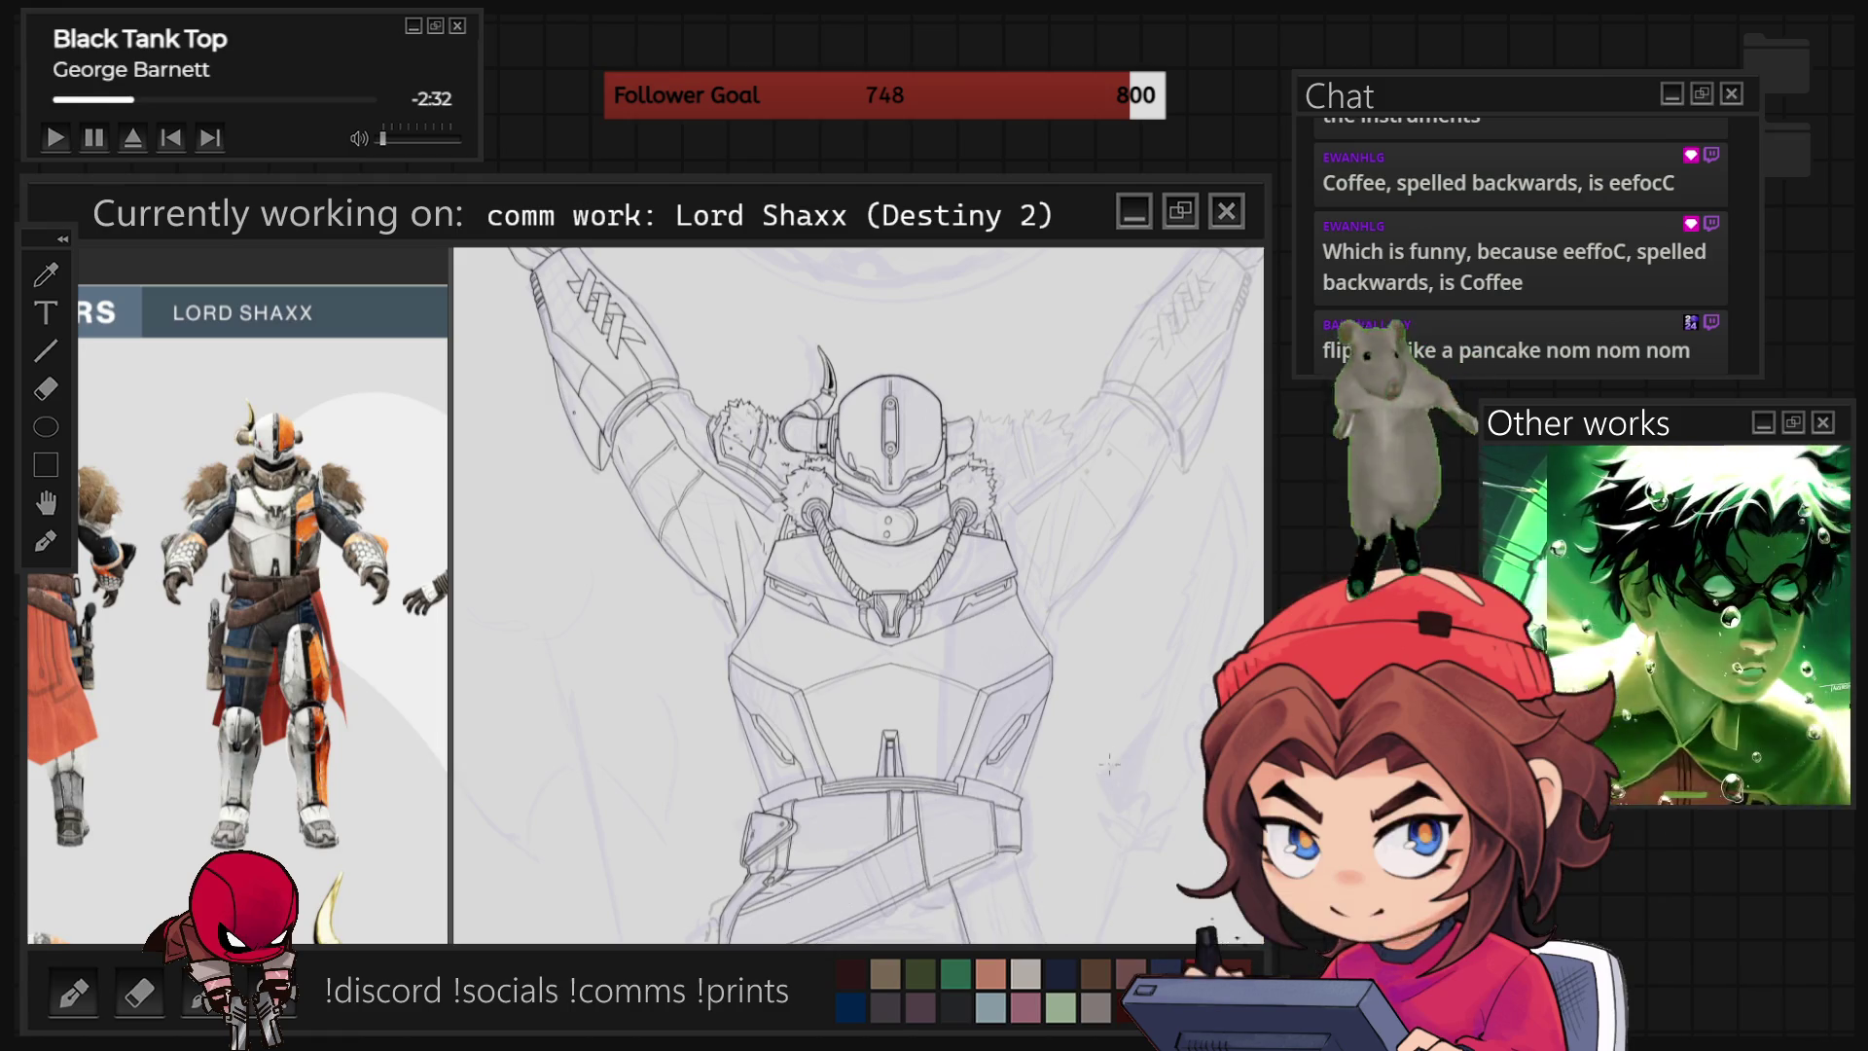
{"action": "key", "text": "h"}
{"action": "key", "text": "h"}
{"action": "key", "text": "h"}
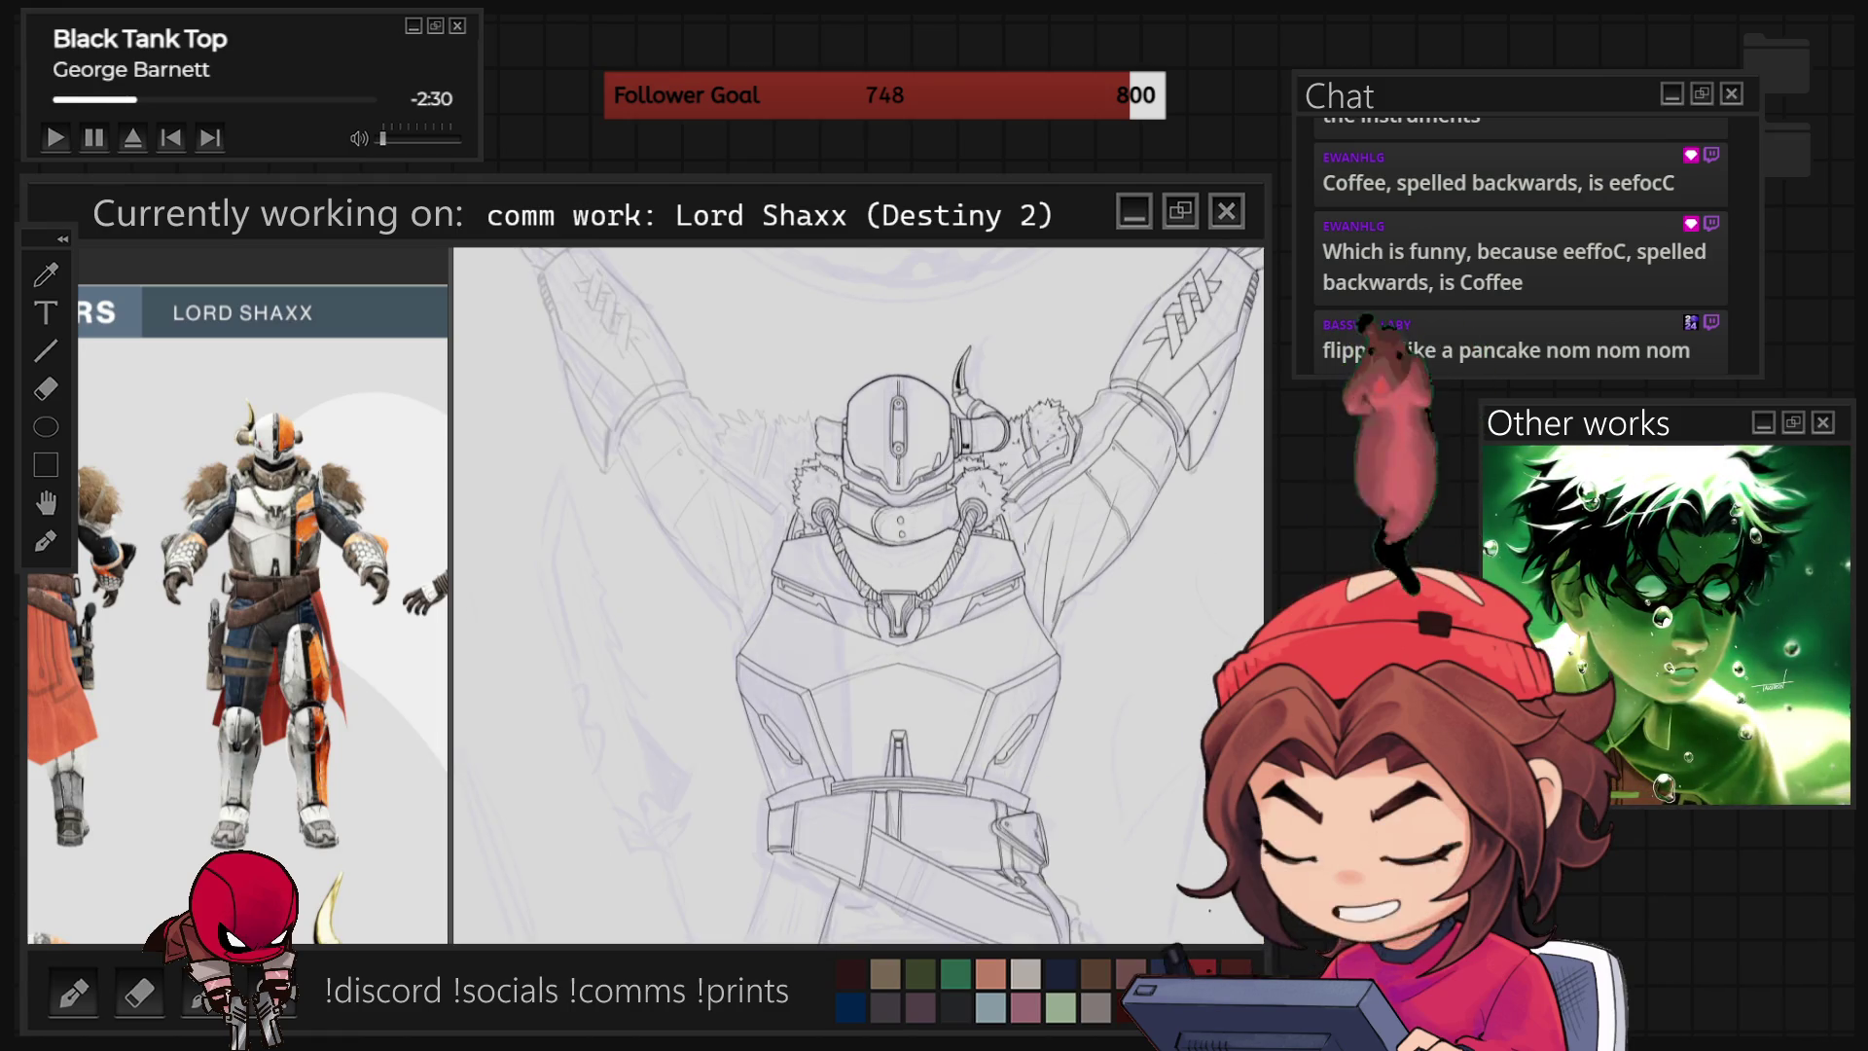
{"action": "key", "text": "h"}
{"action": "key", "text": "h"}
{"action": "key", "text": "h"}
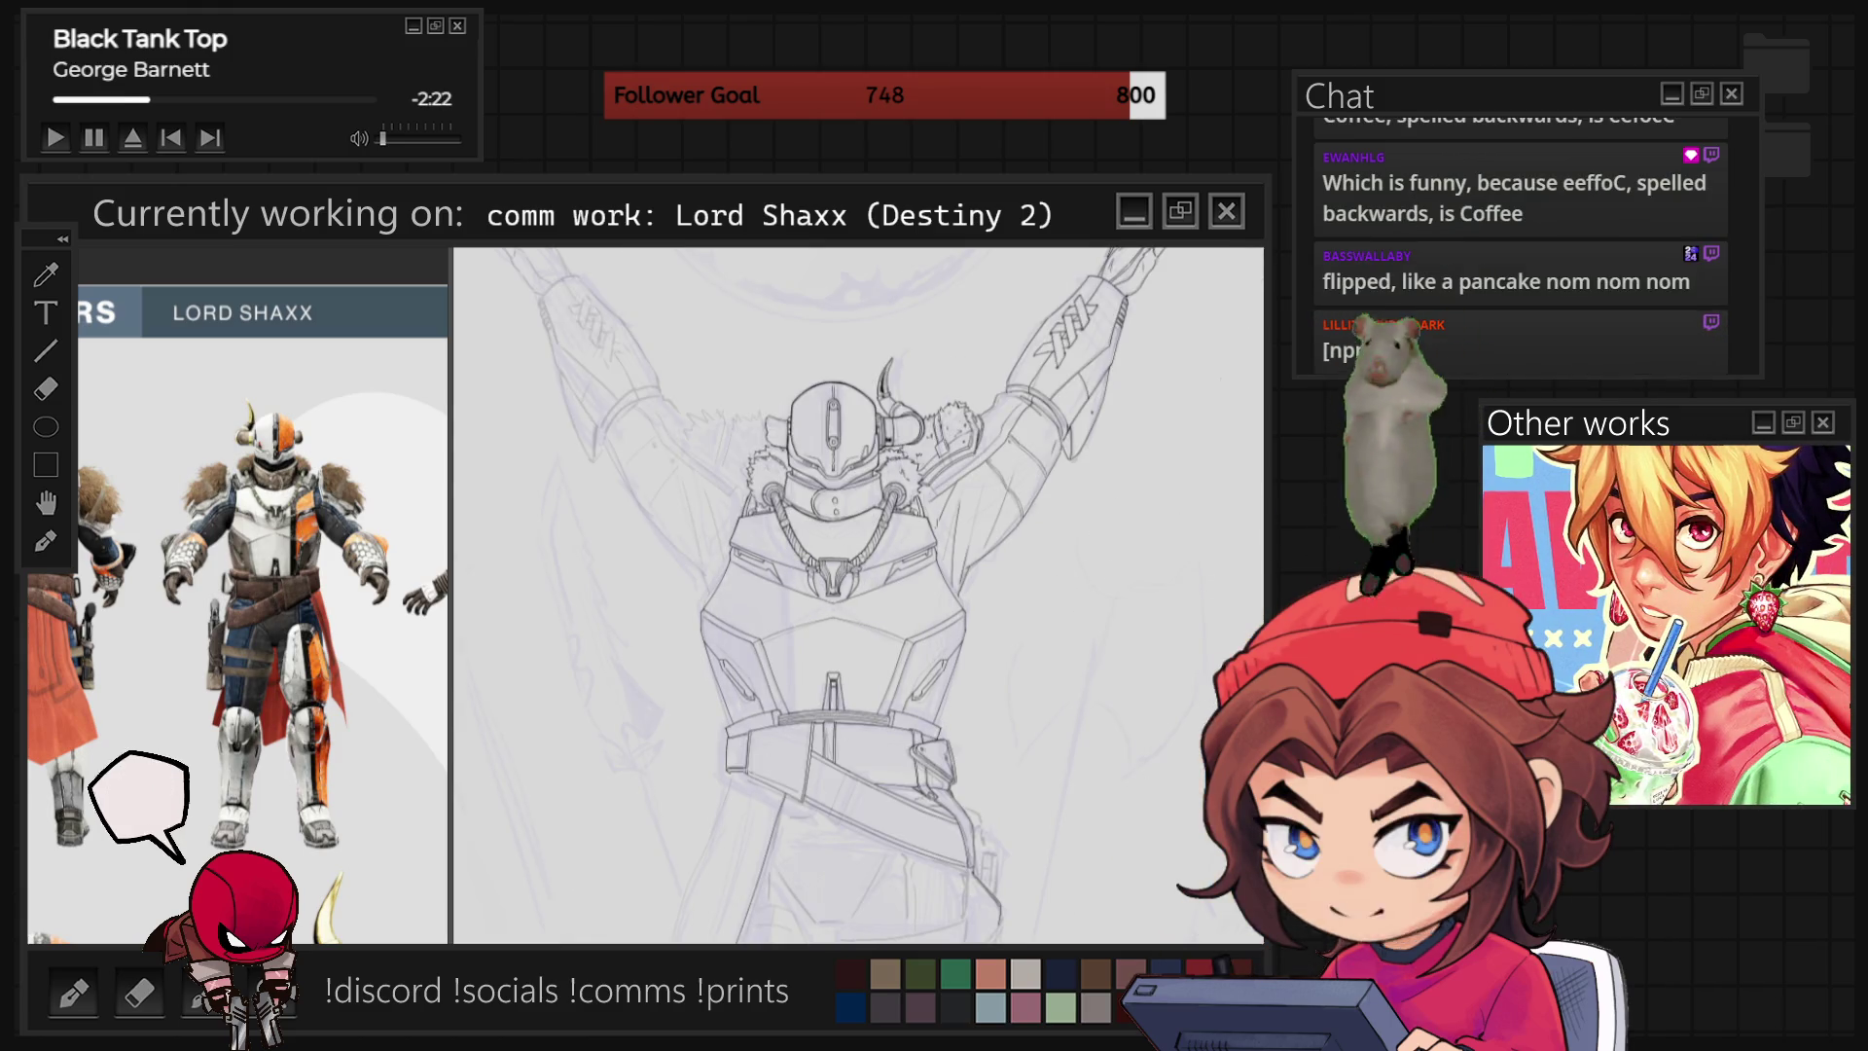
{"action": "mouse_move", "coordinate": [771, 647]}
{"action": "left_mouse_down"}
{"action": "mouse_move", "coordinate": [877, 647]}
{"action": "mouse_move", "coordinate": [831, 650]}
{"action": "left_mouse_up"}
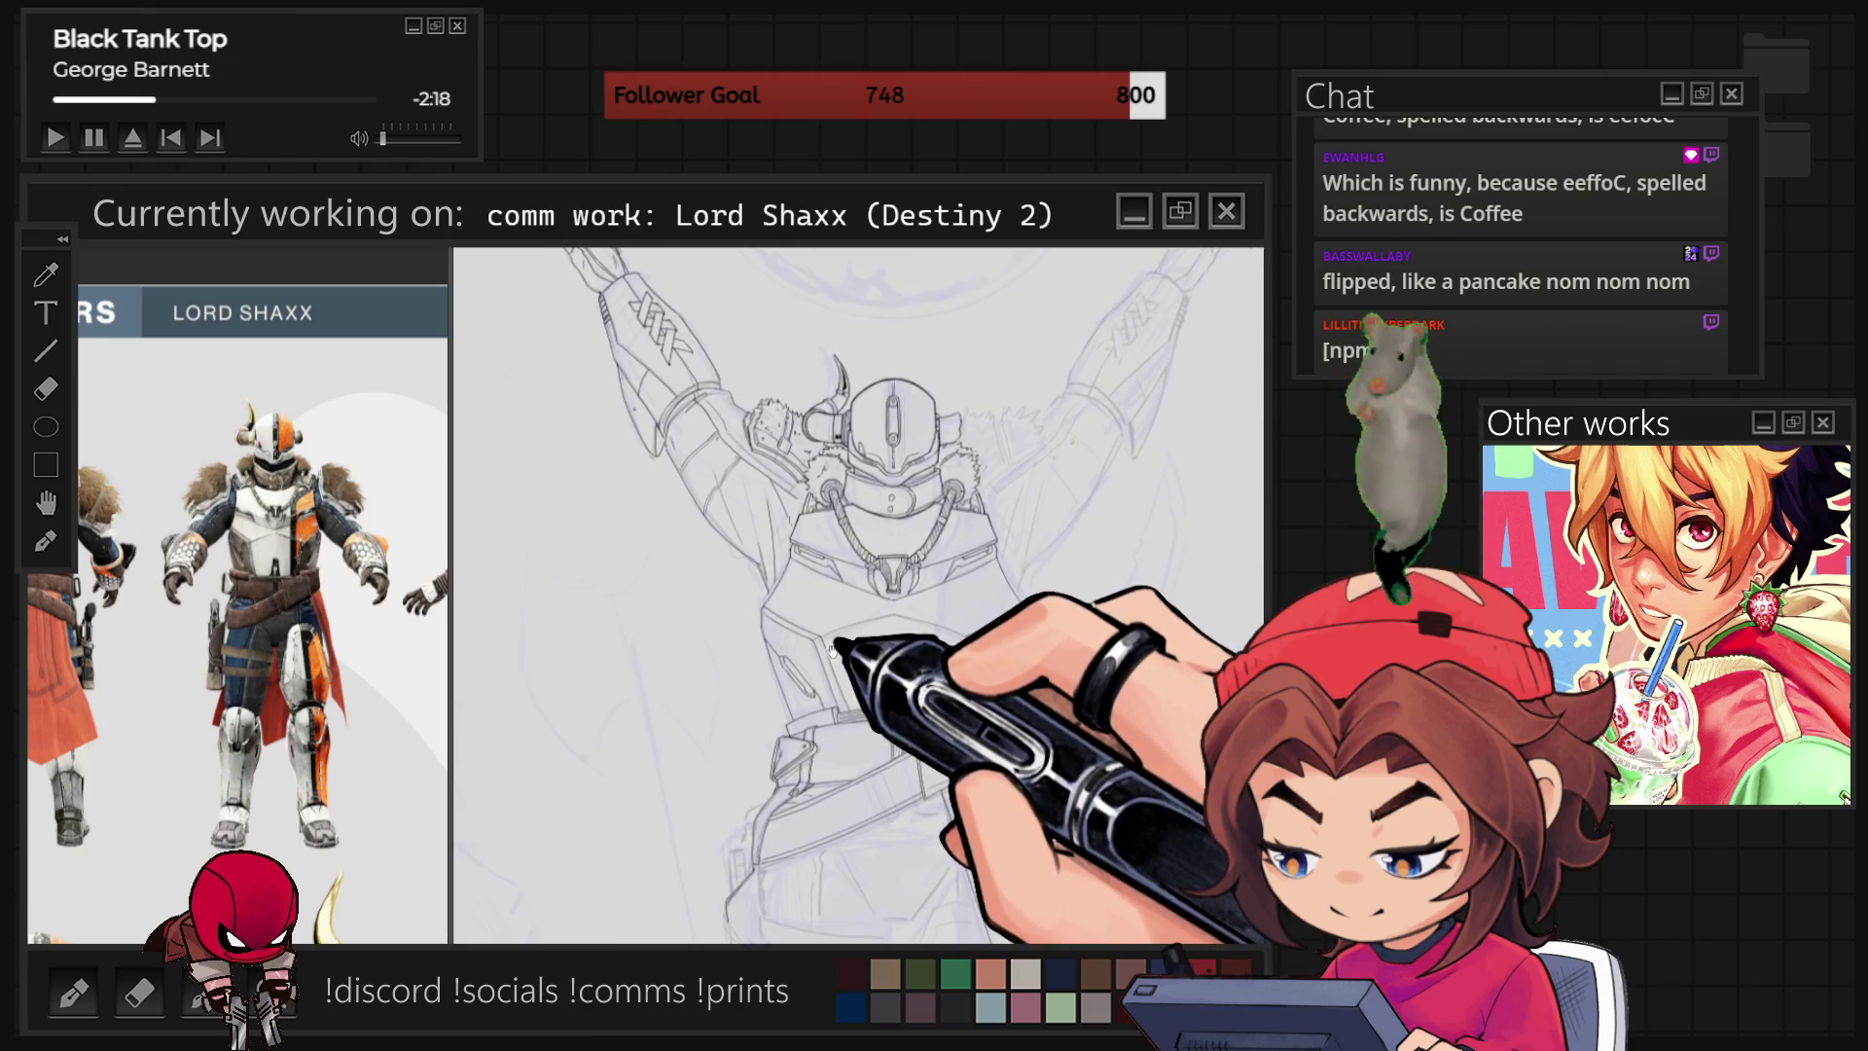
{"action": "key", "text": "m"}
{"action": "key", "text": "m"}
{"action": "key", "text": "m"}
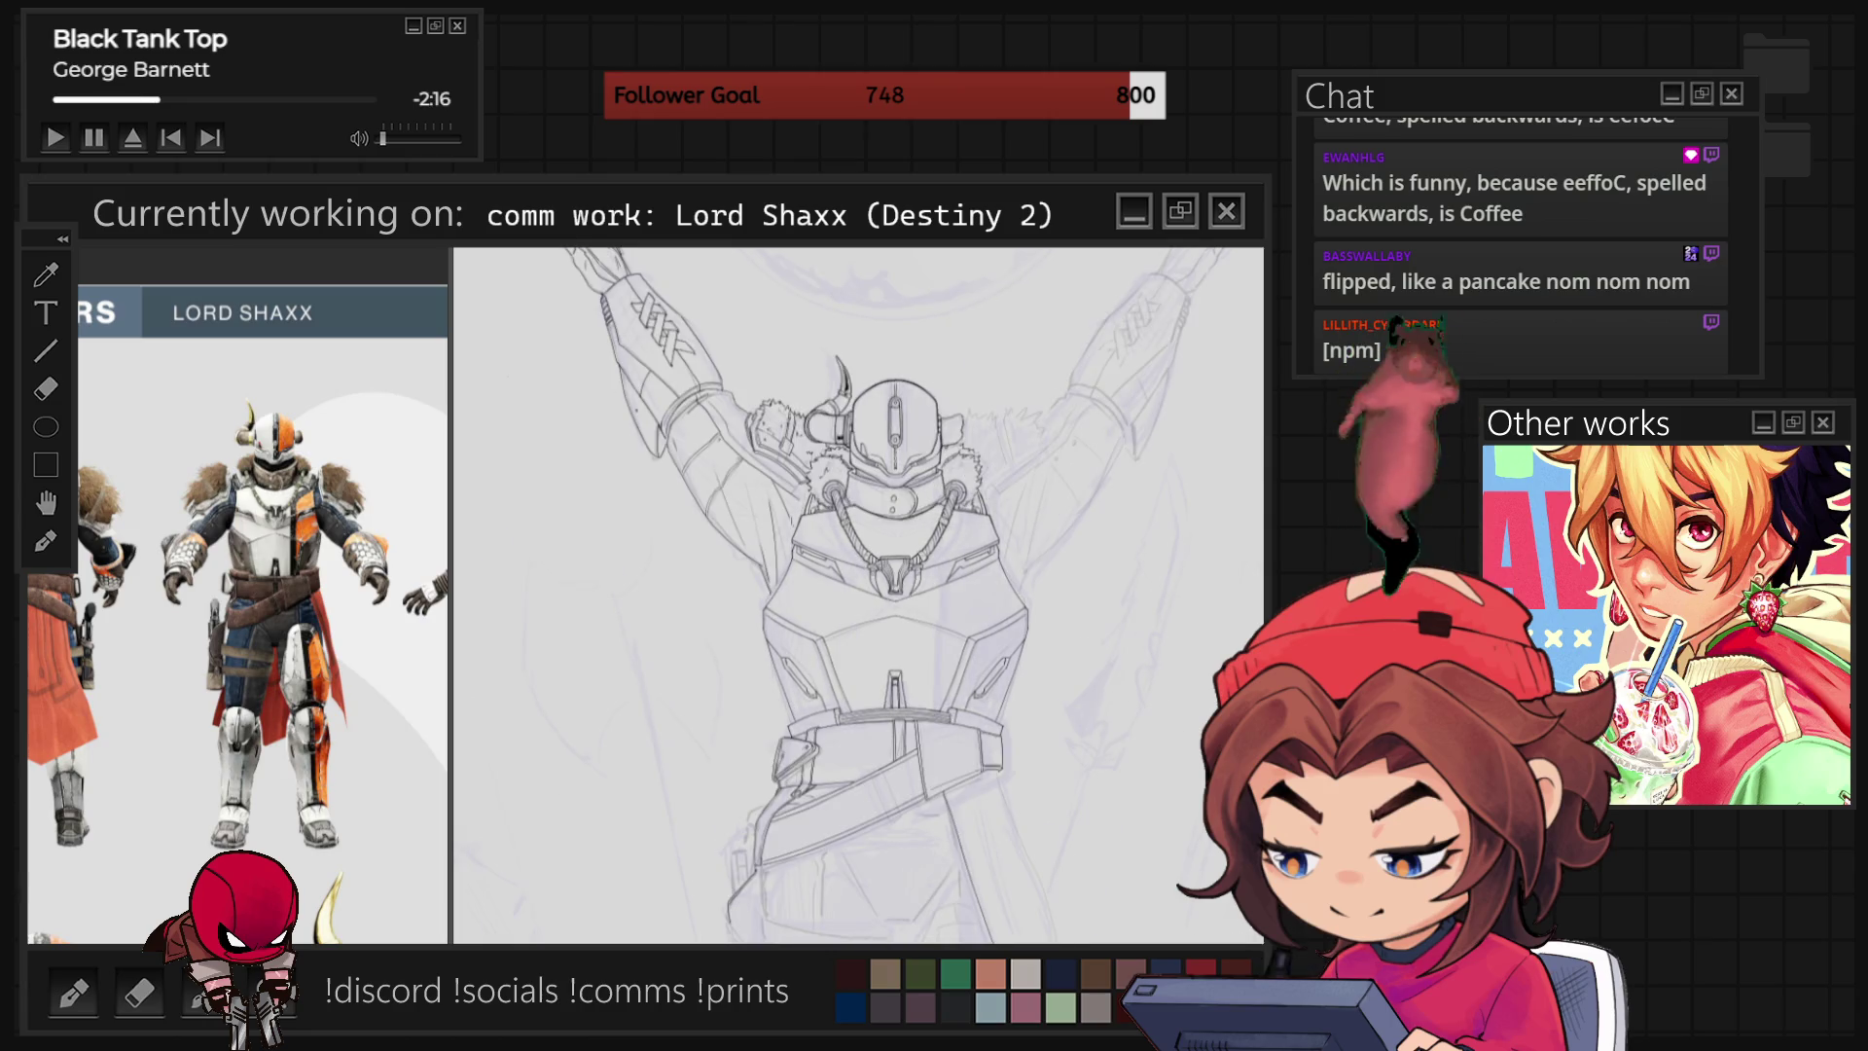
{"action": "key", "text": "m"}
{"action": "key", "text": "m"}
{"action": "key", "text": "m"}
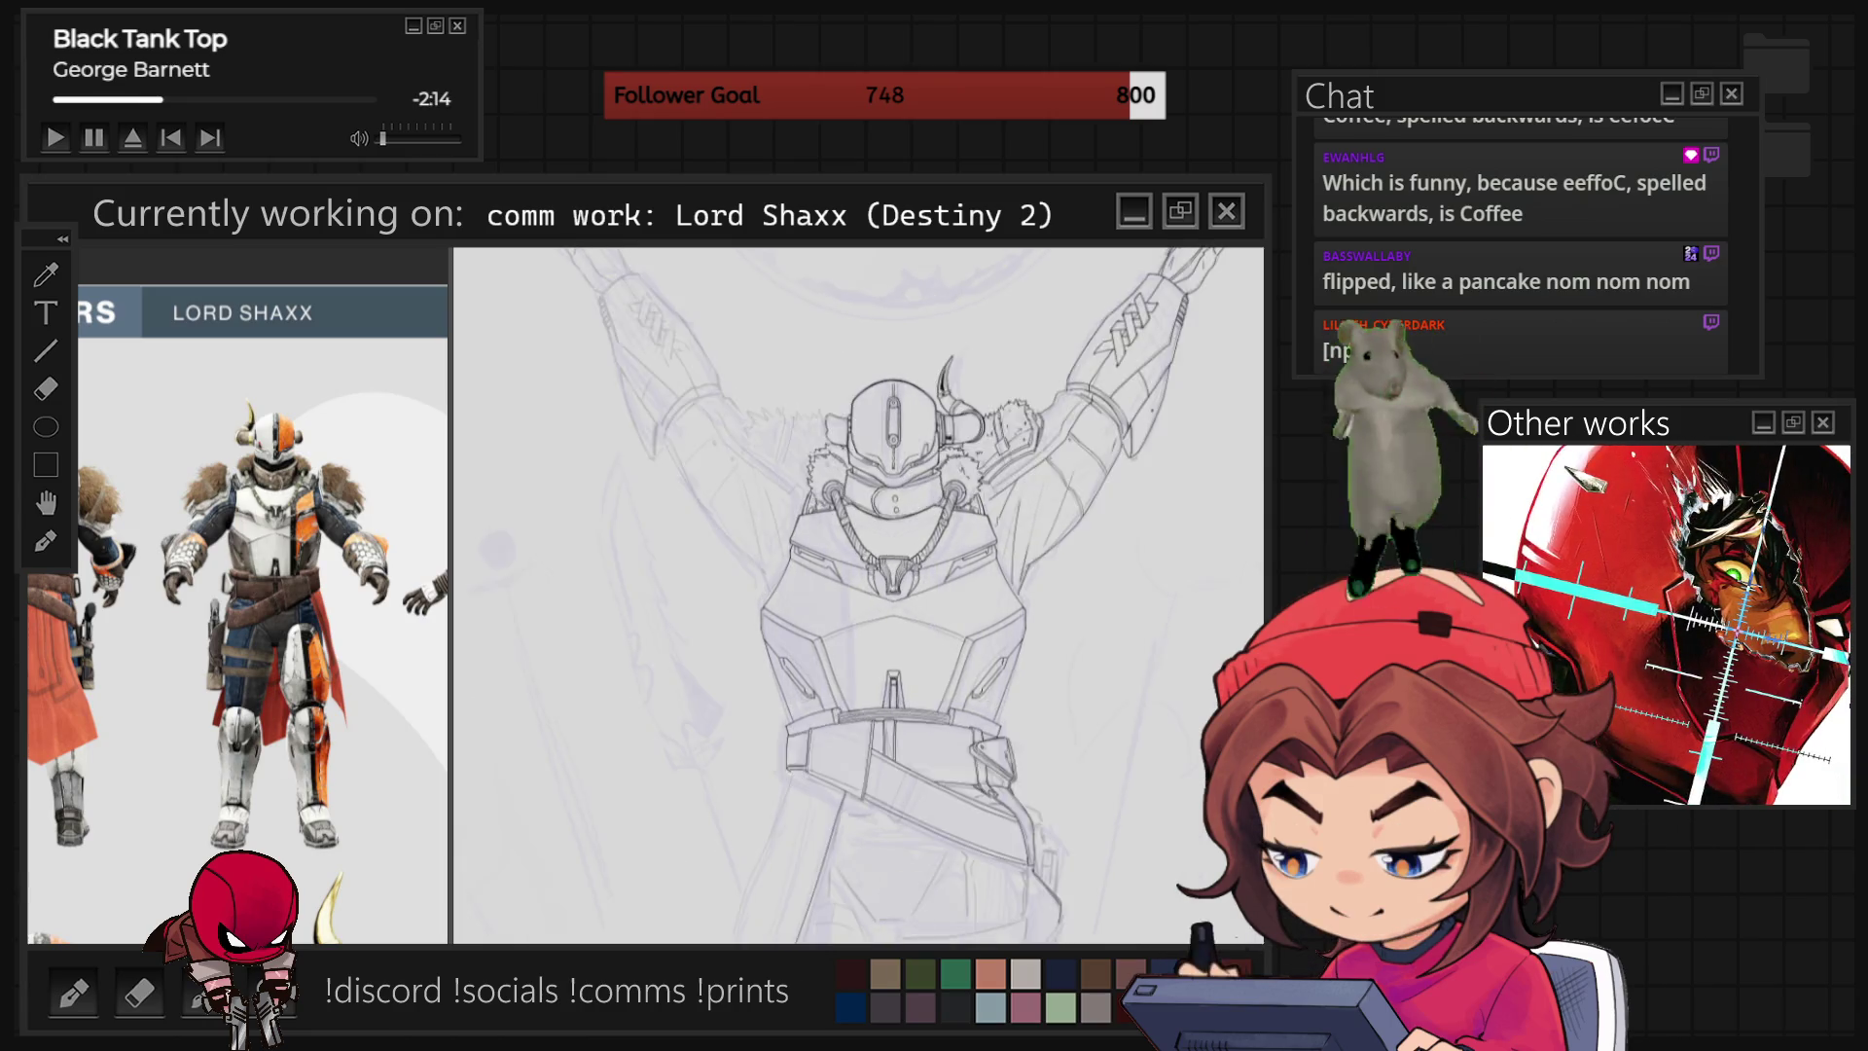
{"action": "key", "text": "m"}
{"action": "key", "text": "m"}
{"action": "key", "text": "m"}
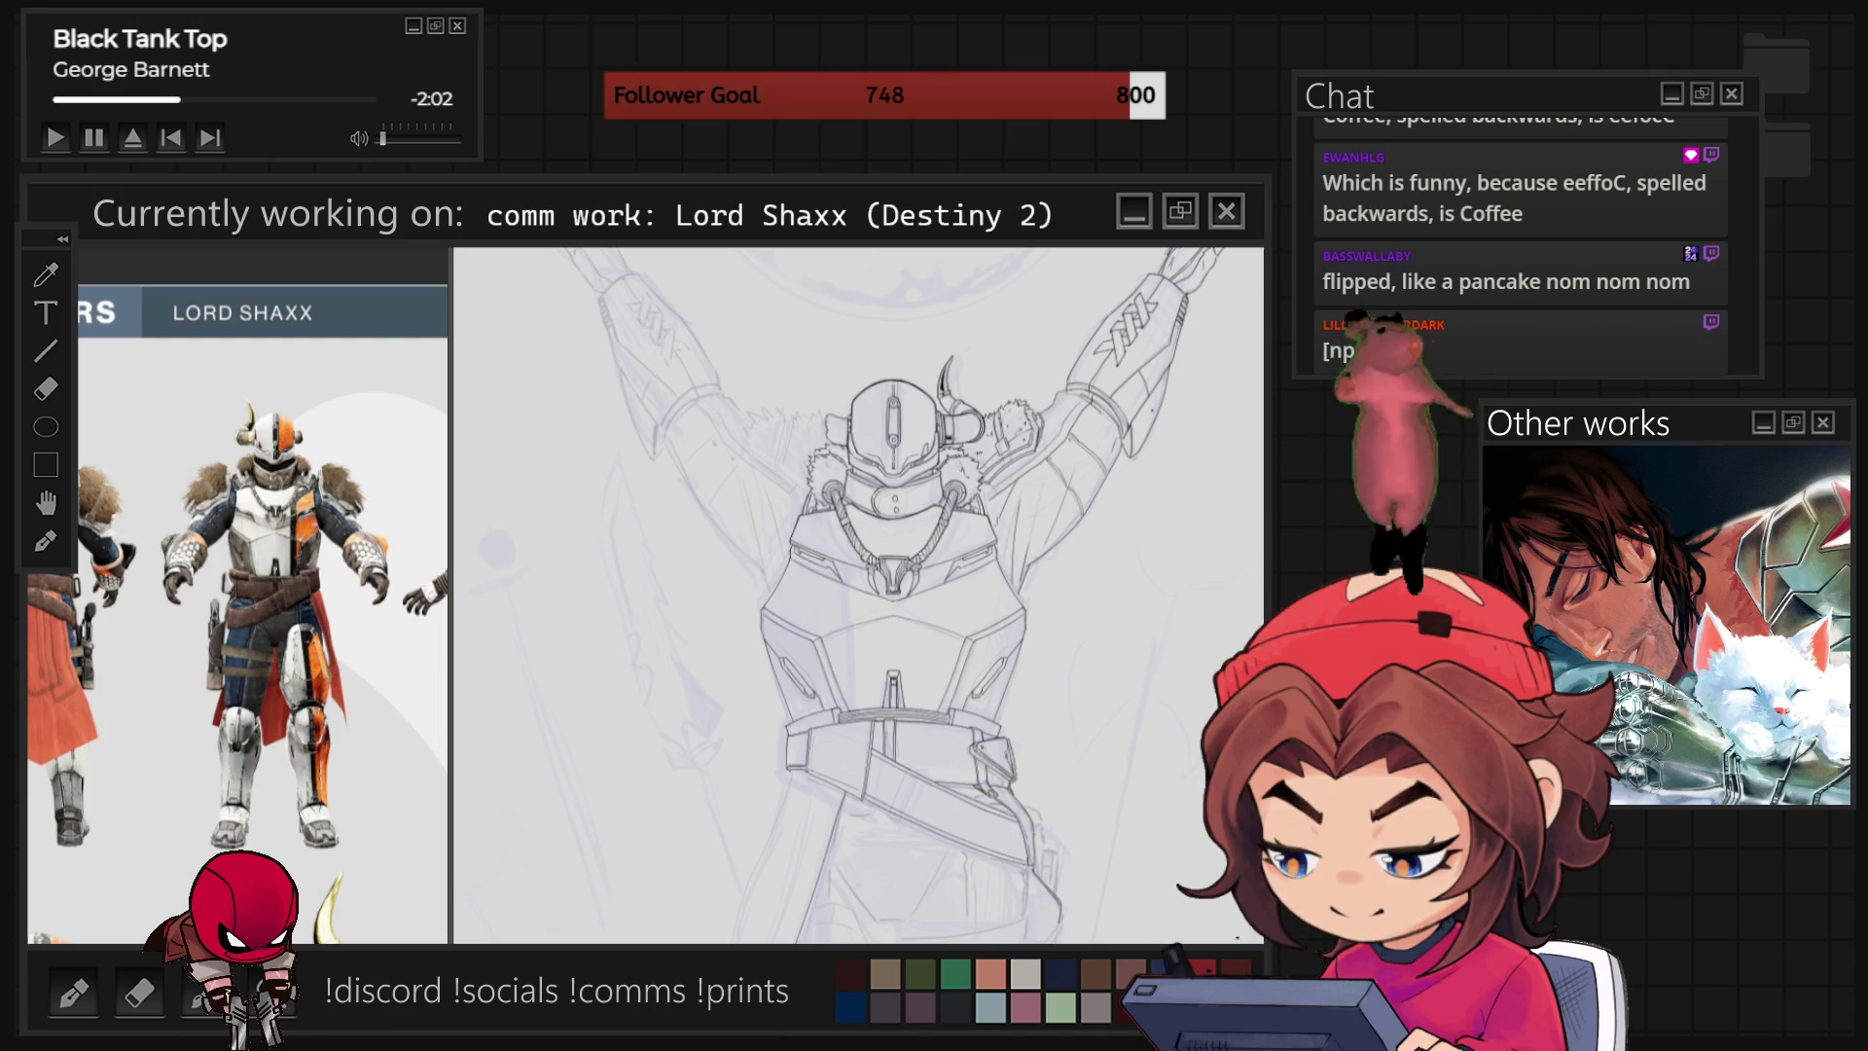
Mirror the full figure to check symmetry, then zoom in and pan down to the cape flap.
{"action": "scroll", "coordinate": [893, 593], "scroll_direction": "down", "scroll_amount": 5}
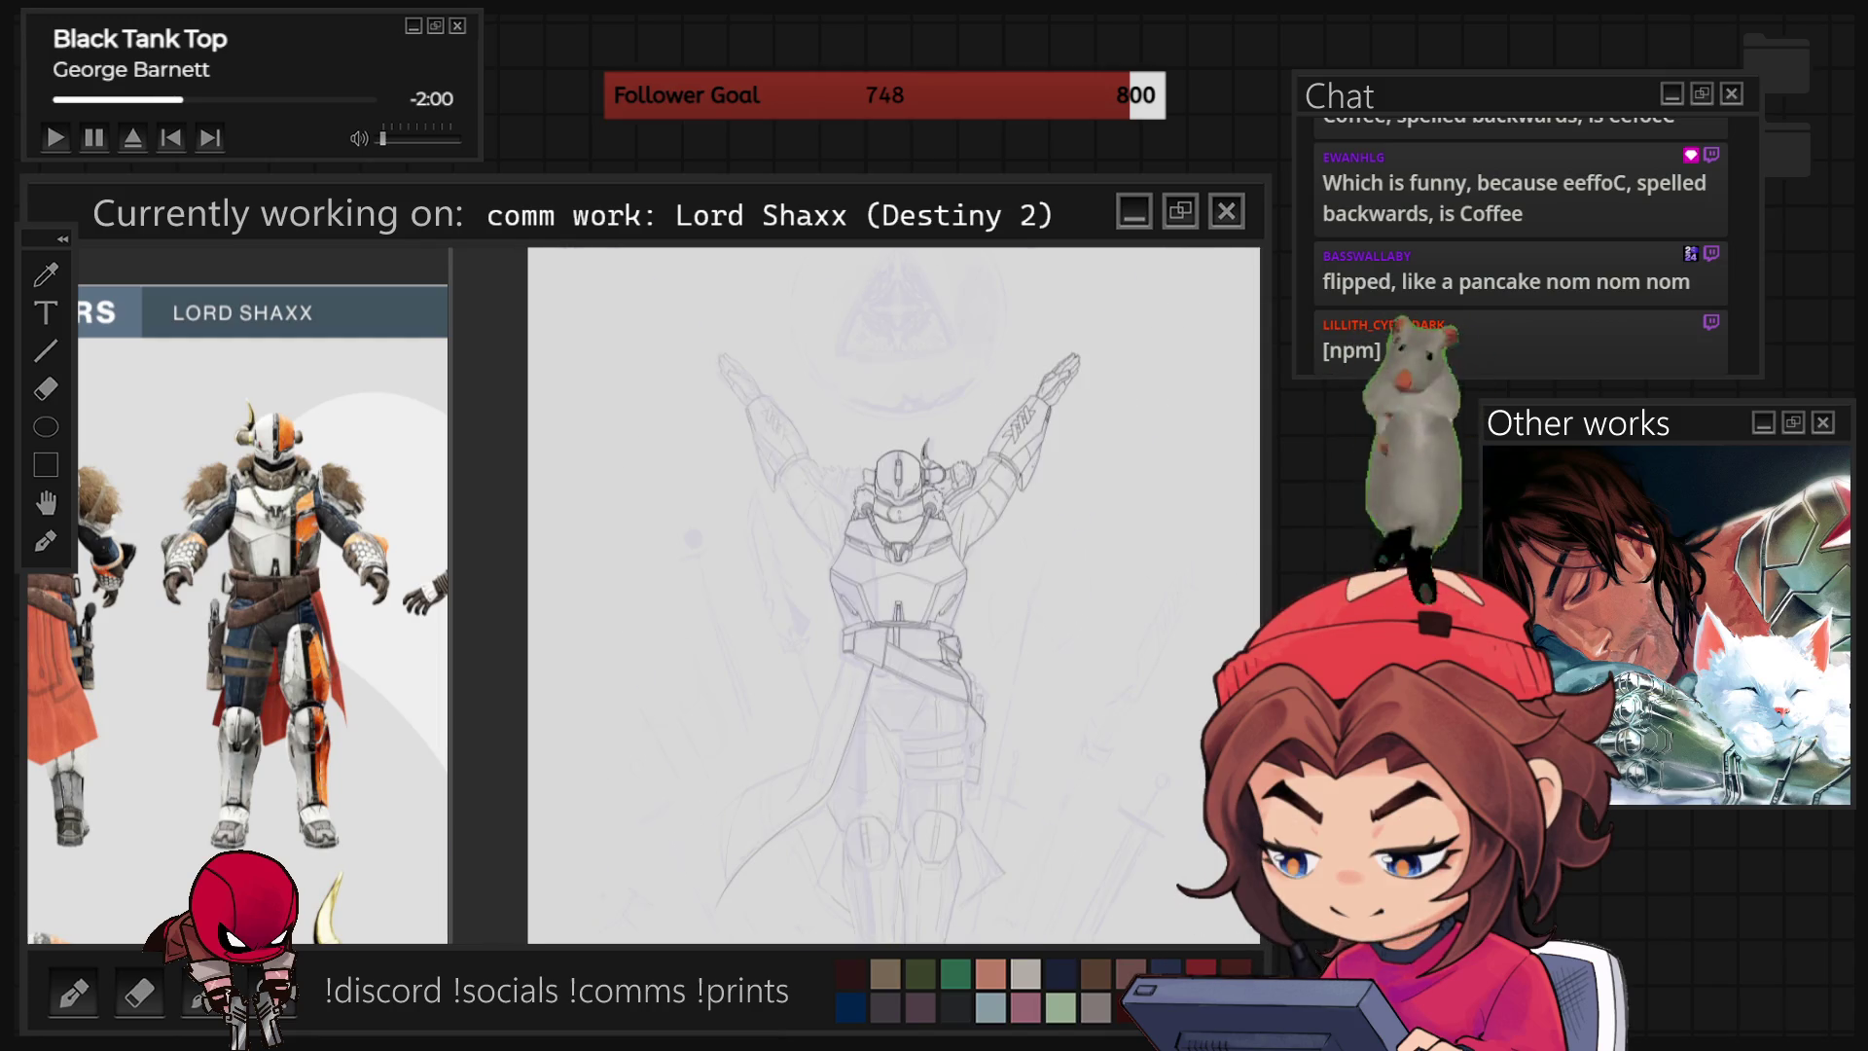
{"action": "key", "text": "m"}
{"action": "key", "text": "m"}
{"action": "key", "text": "m"}
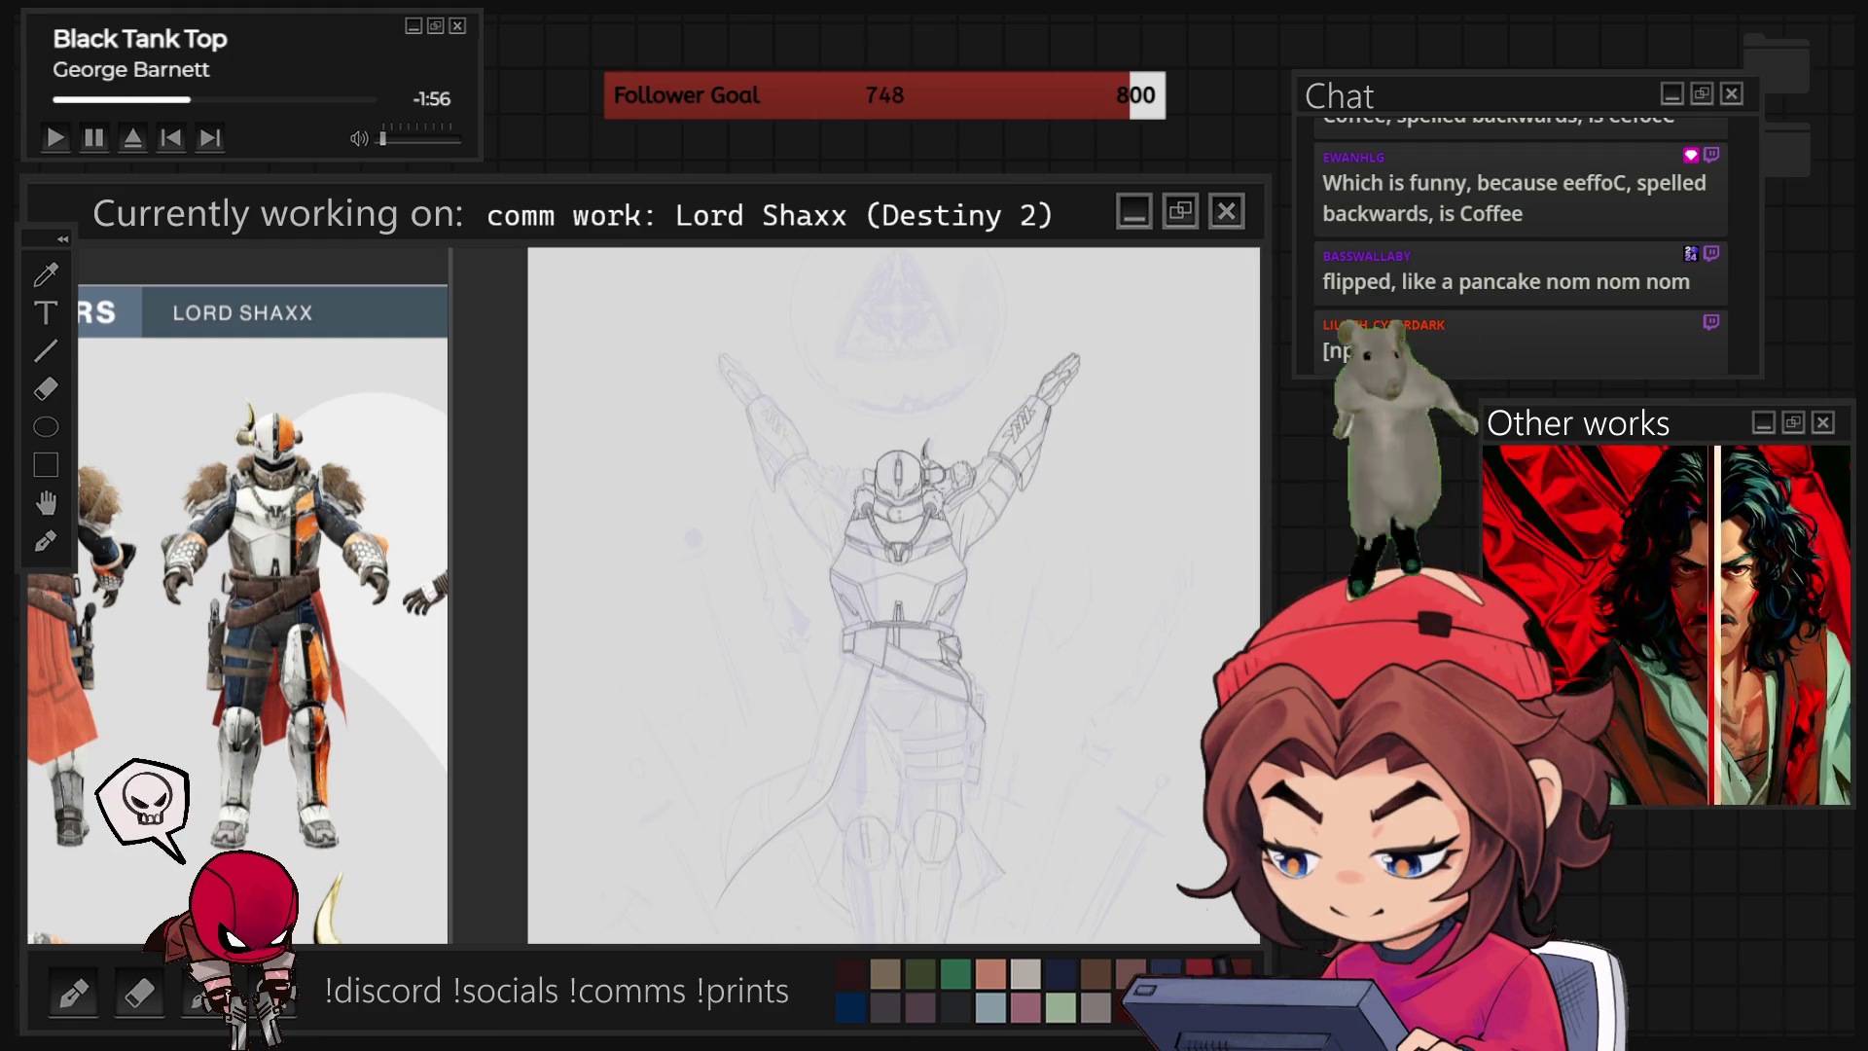
{"action": "scroll", "coordinate": [848, 457], "scroll_direction": "up", "scroll_amount": 3}
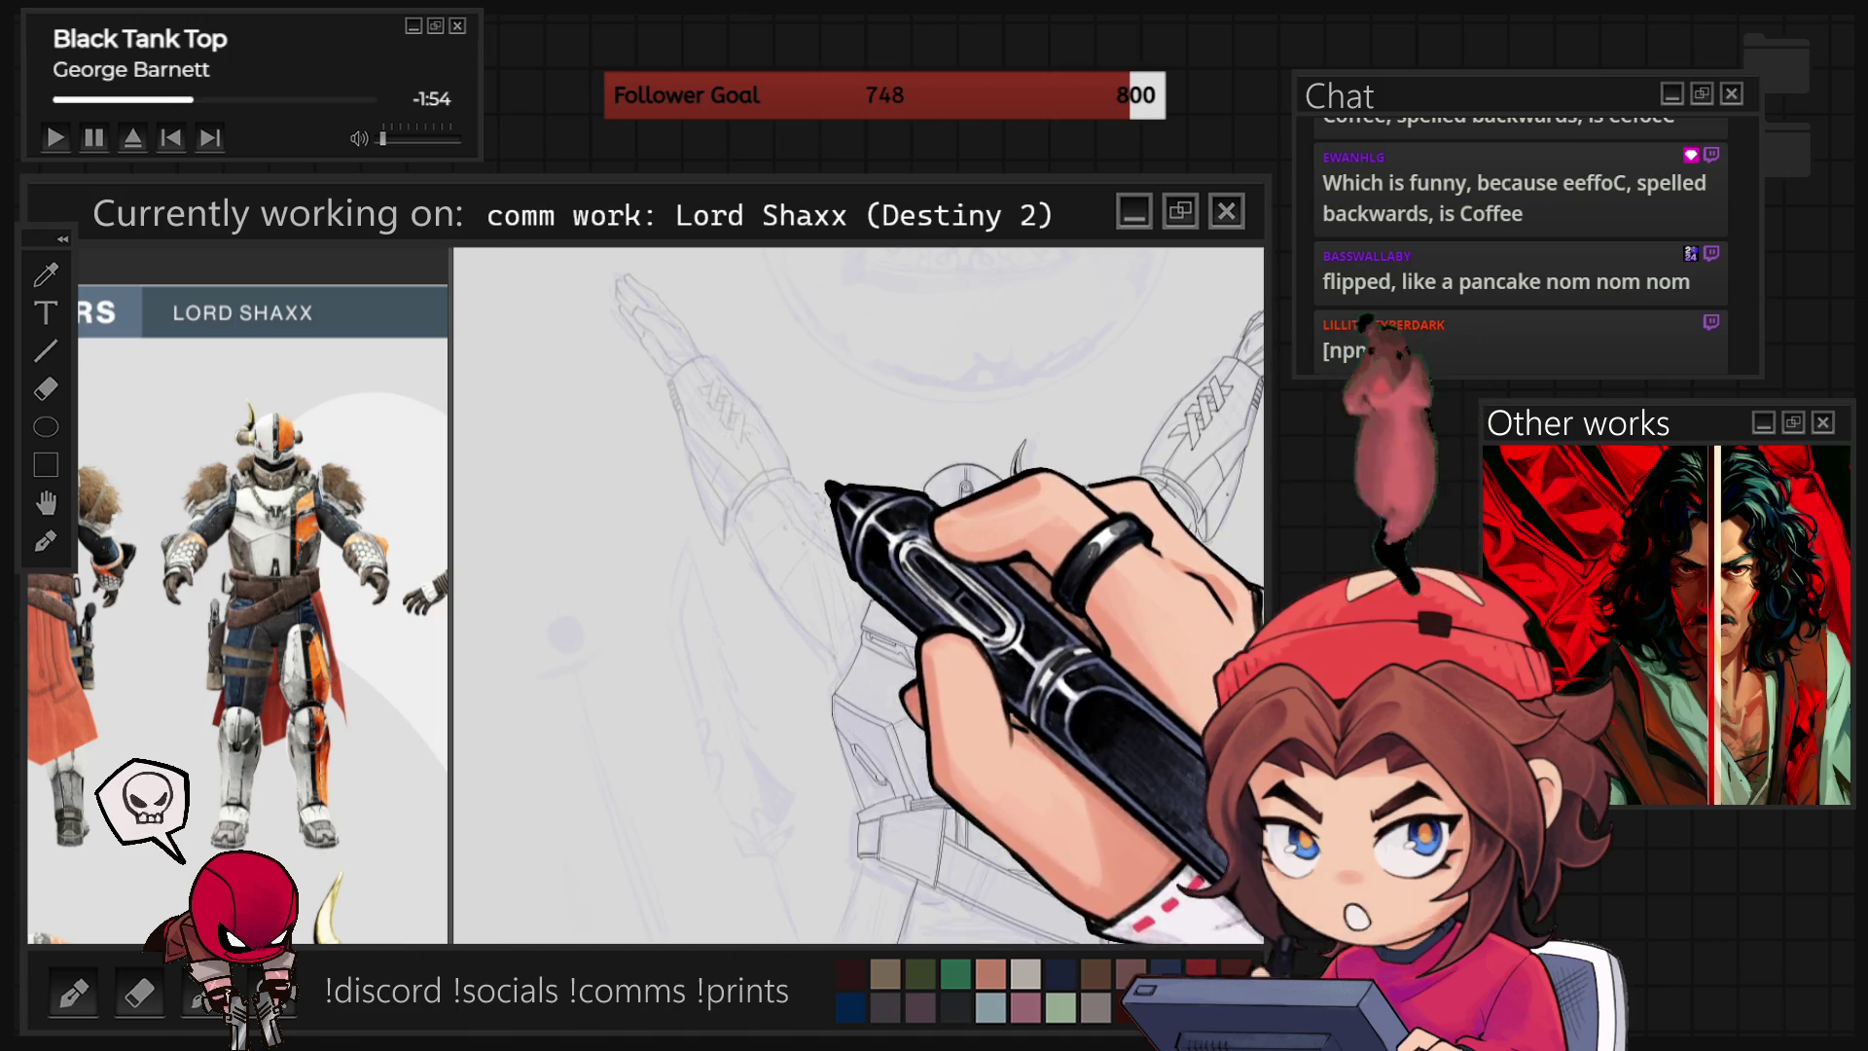
{"action": "scroll", "coordinate": [846, 506], "scroll_direction": "down", "scroll_amount": 3}
{"action": "scroll", "coordinate": [894, 790], "scroll_direction": "up", "scroll_amount": 3}
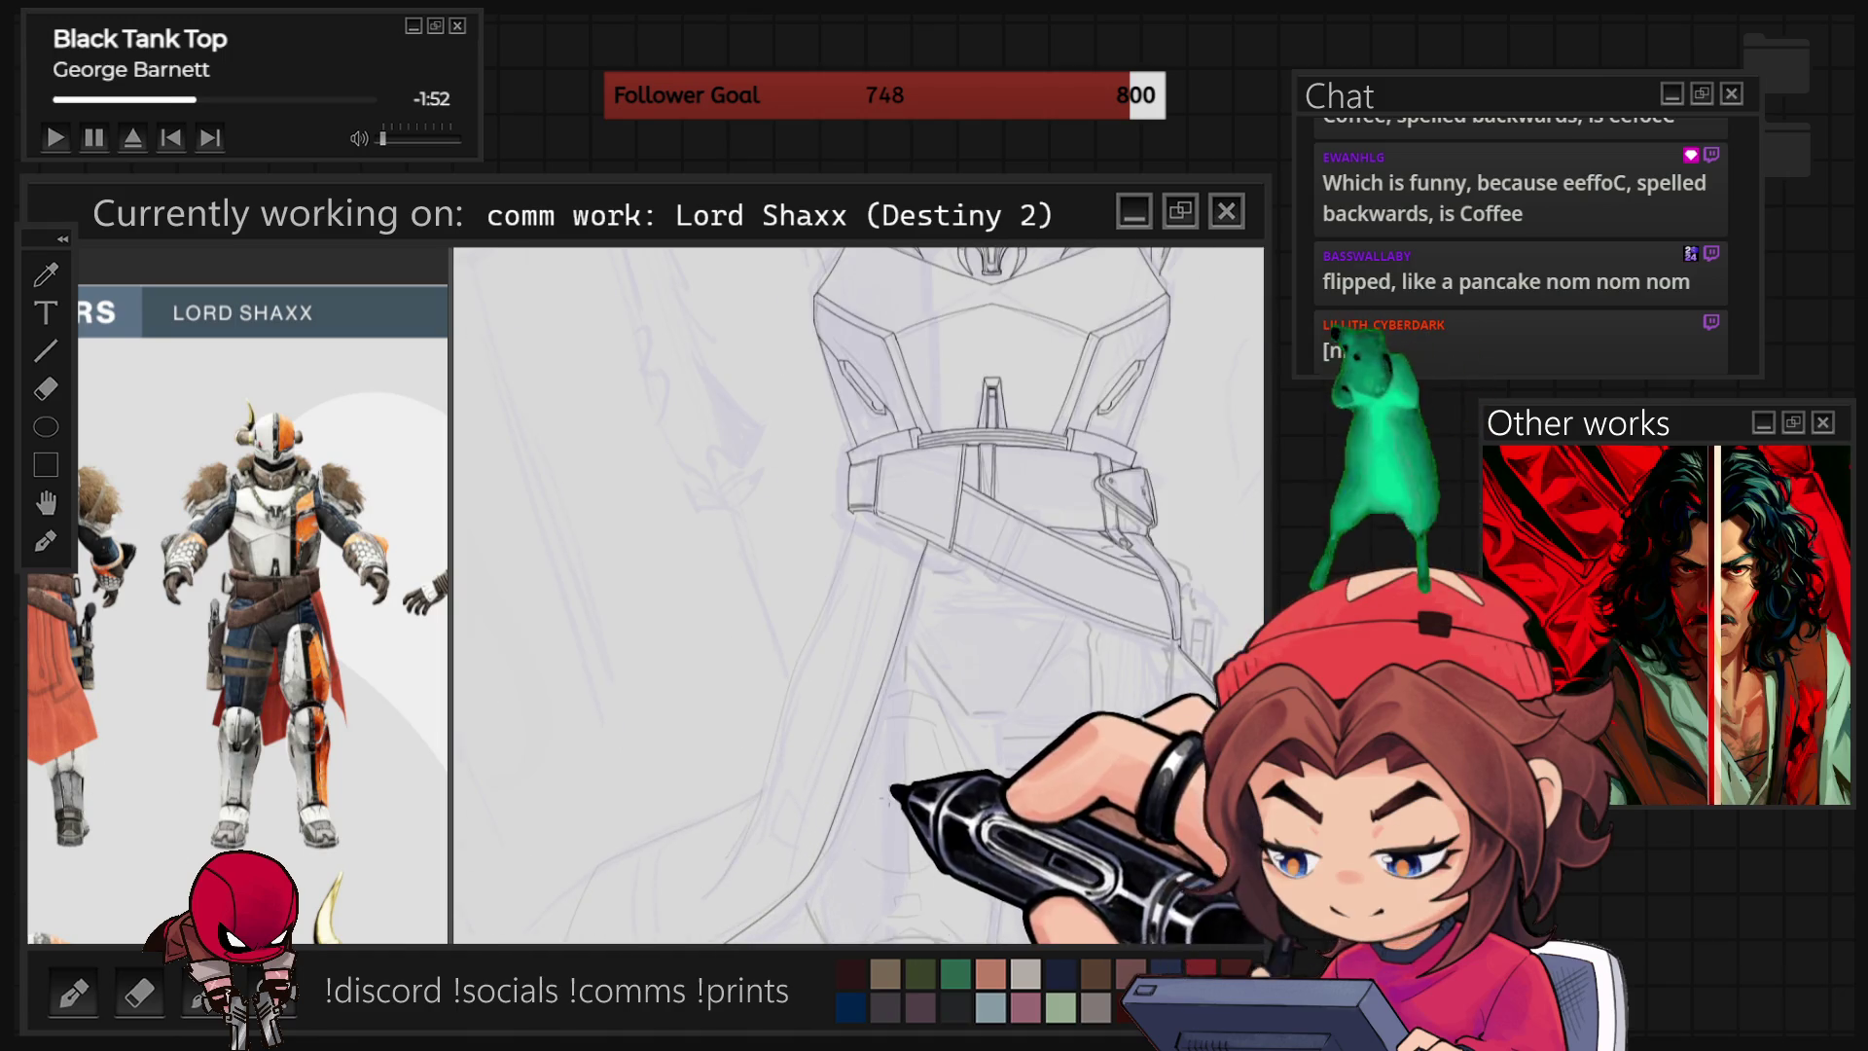
{"action": "scroll", "coordinate": [1012, 589], "scroll_direction": "up", "scroll_amount": 1}
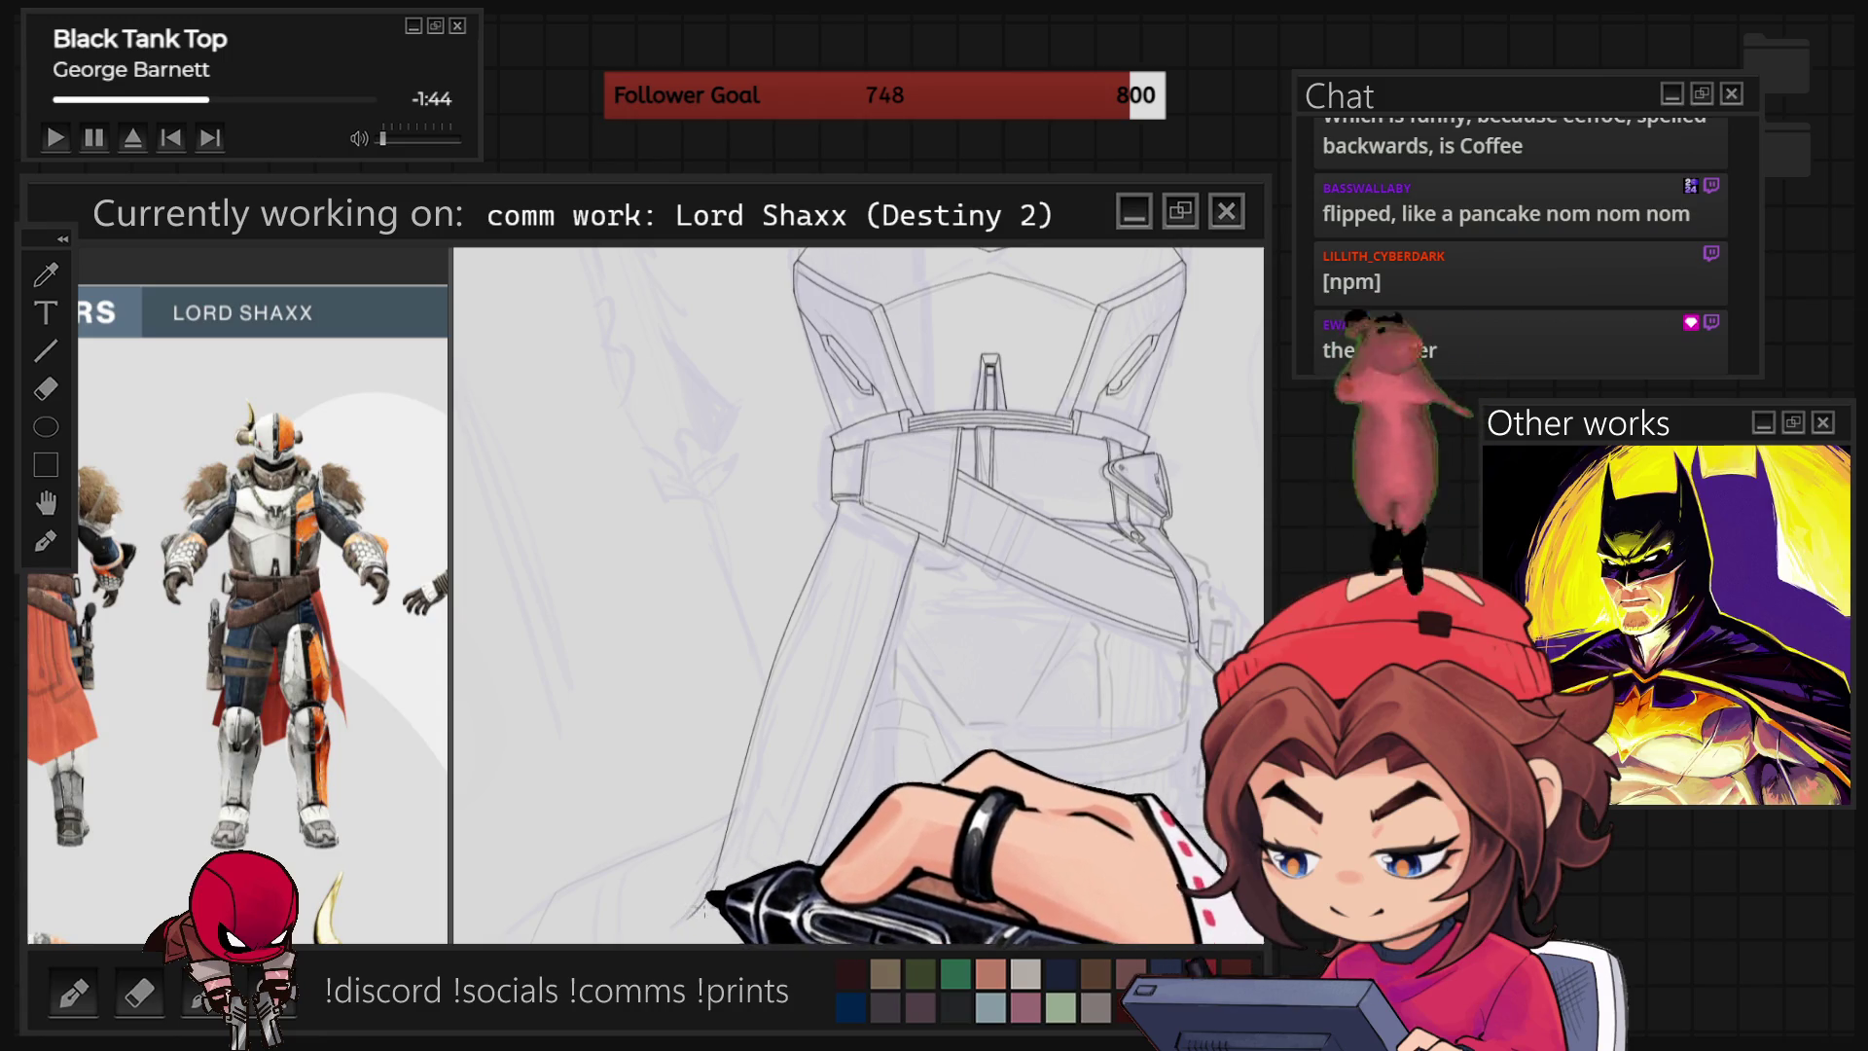
{"action": "left_click_drag", "start_coordinate": [928, 683], "coordinate": [924, 503]}
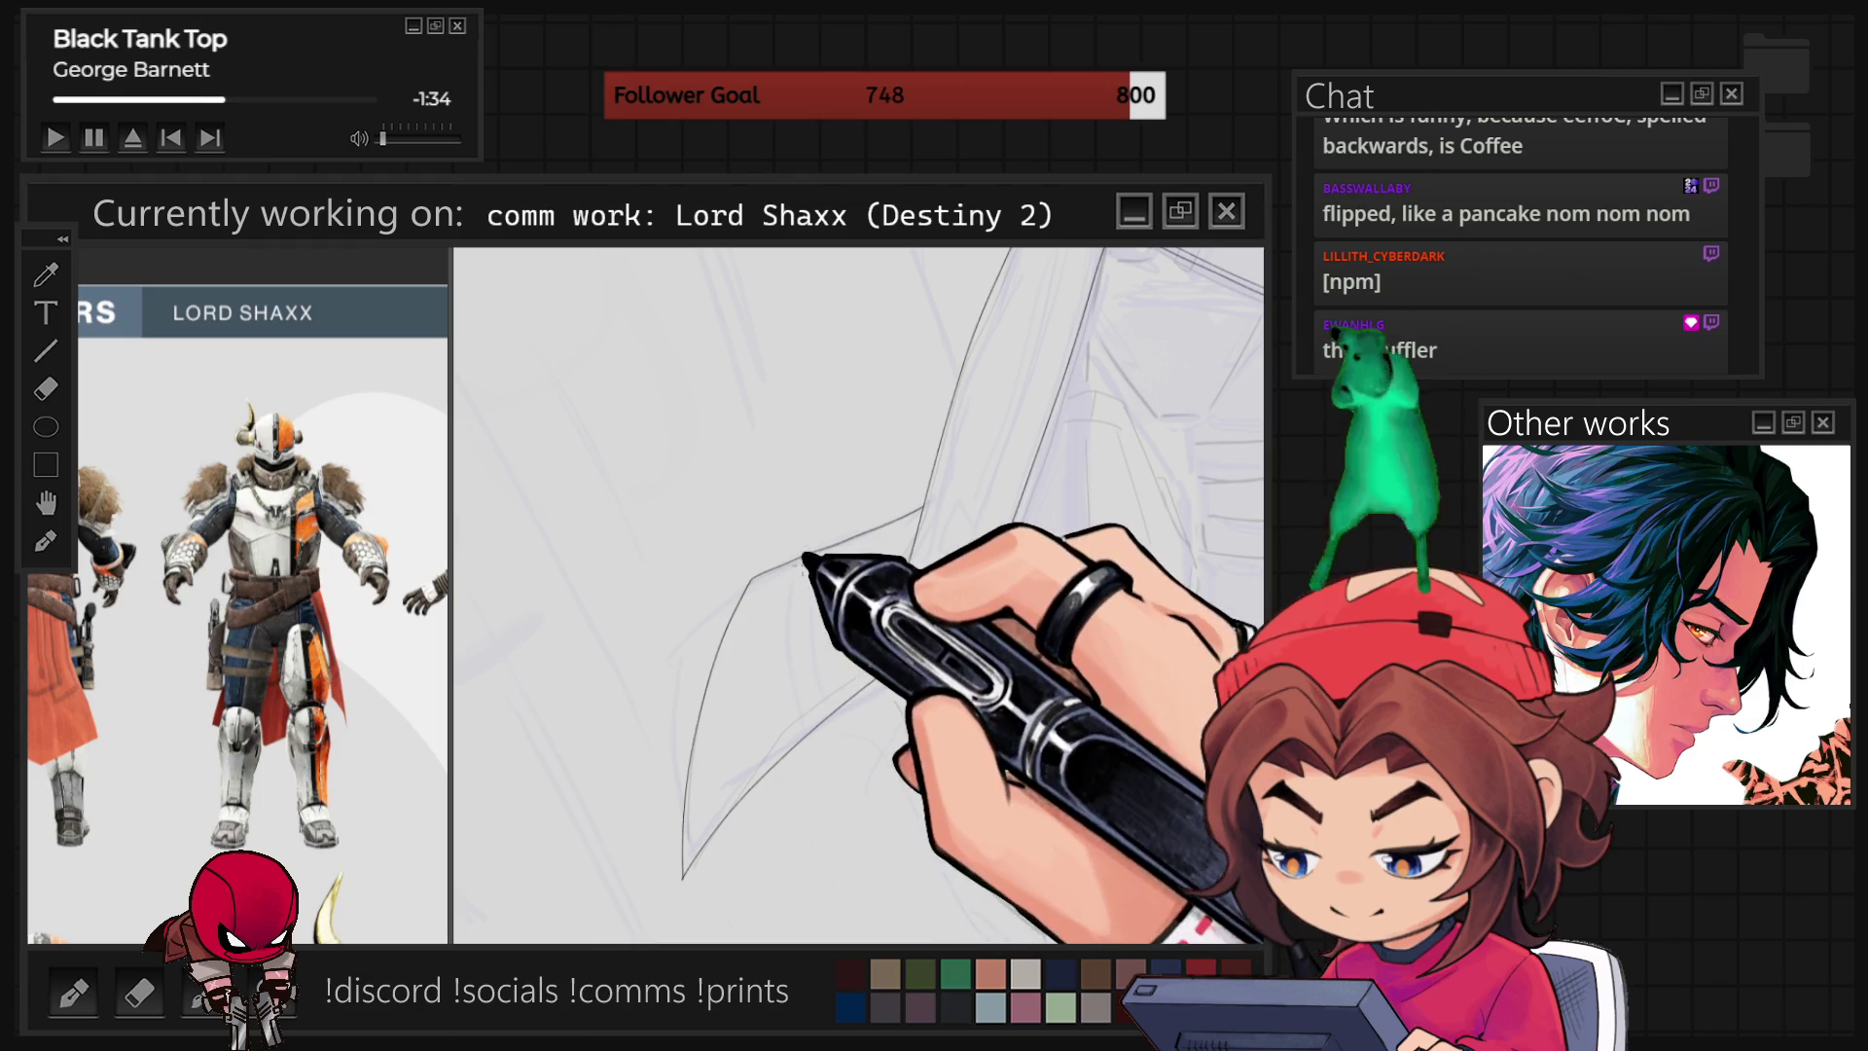
Ink the cape flap's long outer edge and its inner fold line, then zoom out to the whole figure.
{"action": "mouse_move", "coordinate": [1023, 837]}
{"action": "left_mouse_down"}
{"action": "mouse_move", "coordinate": [1001, 688]}
{"action": "mouse_move", "coordinate": [1021, 534]}
{"action": "left_mouse_up"}
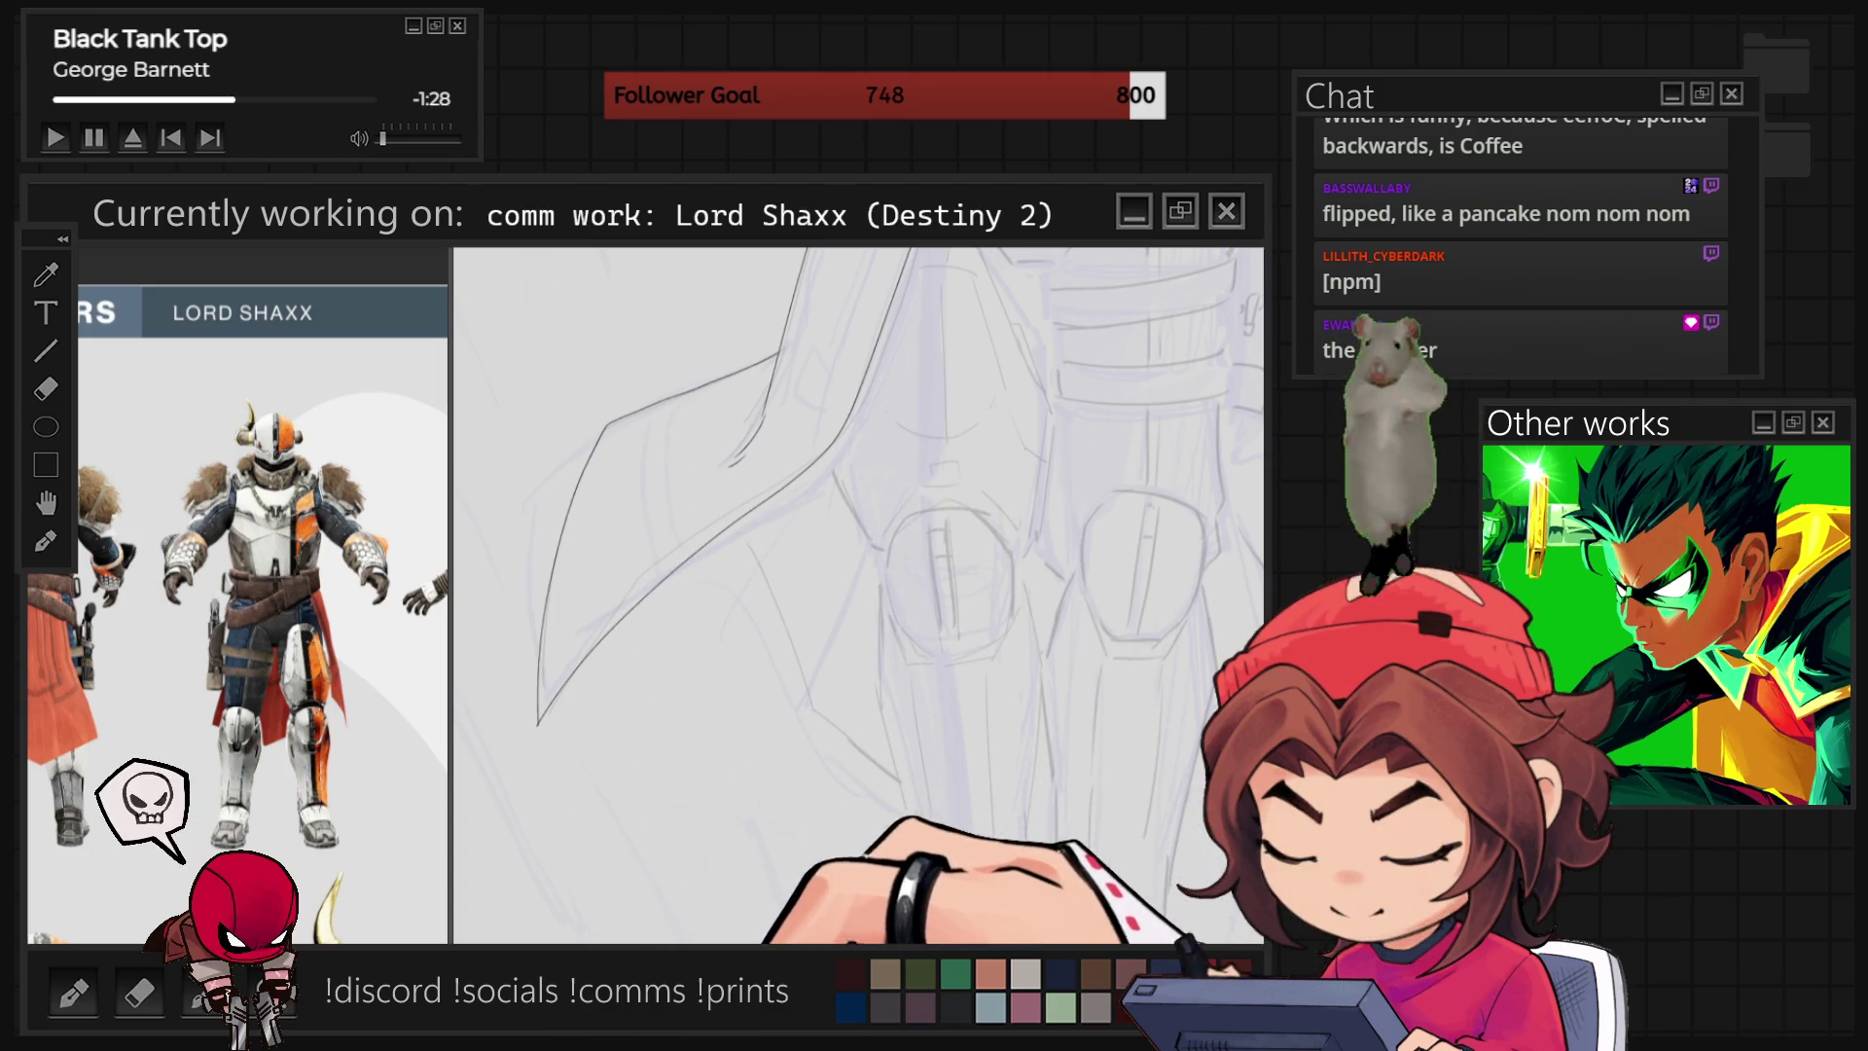
{"action": "left_click_drag", "start_coordinate": [608, 425], "coordinate": [1070, 887]}
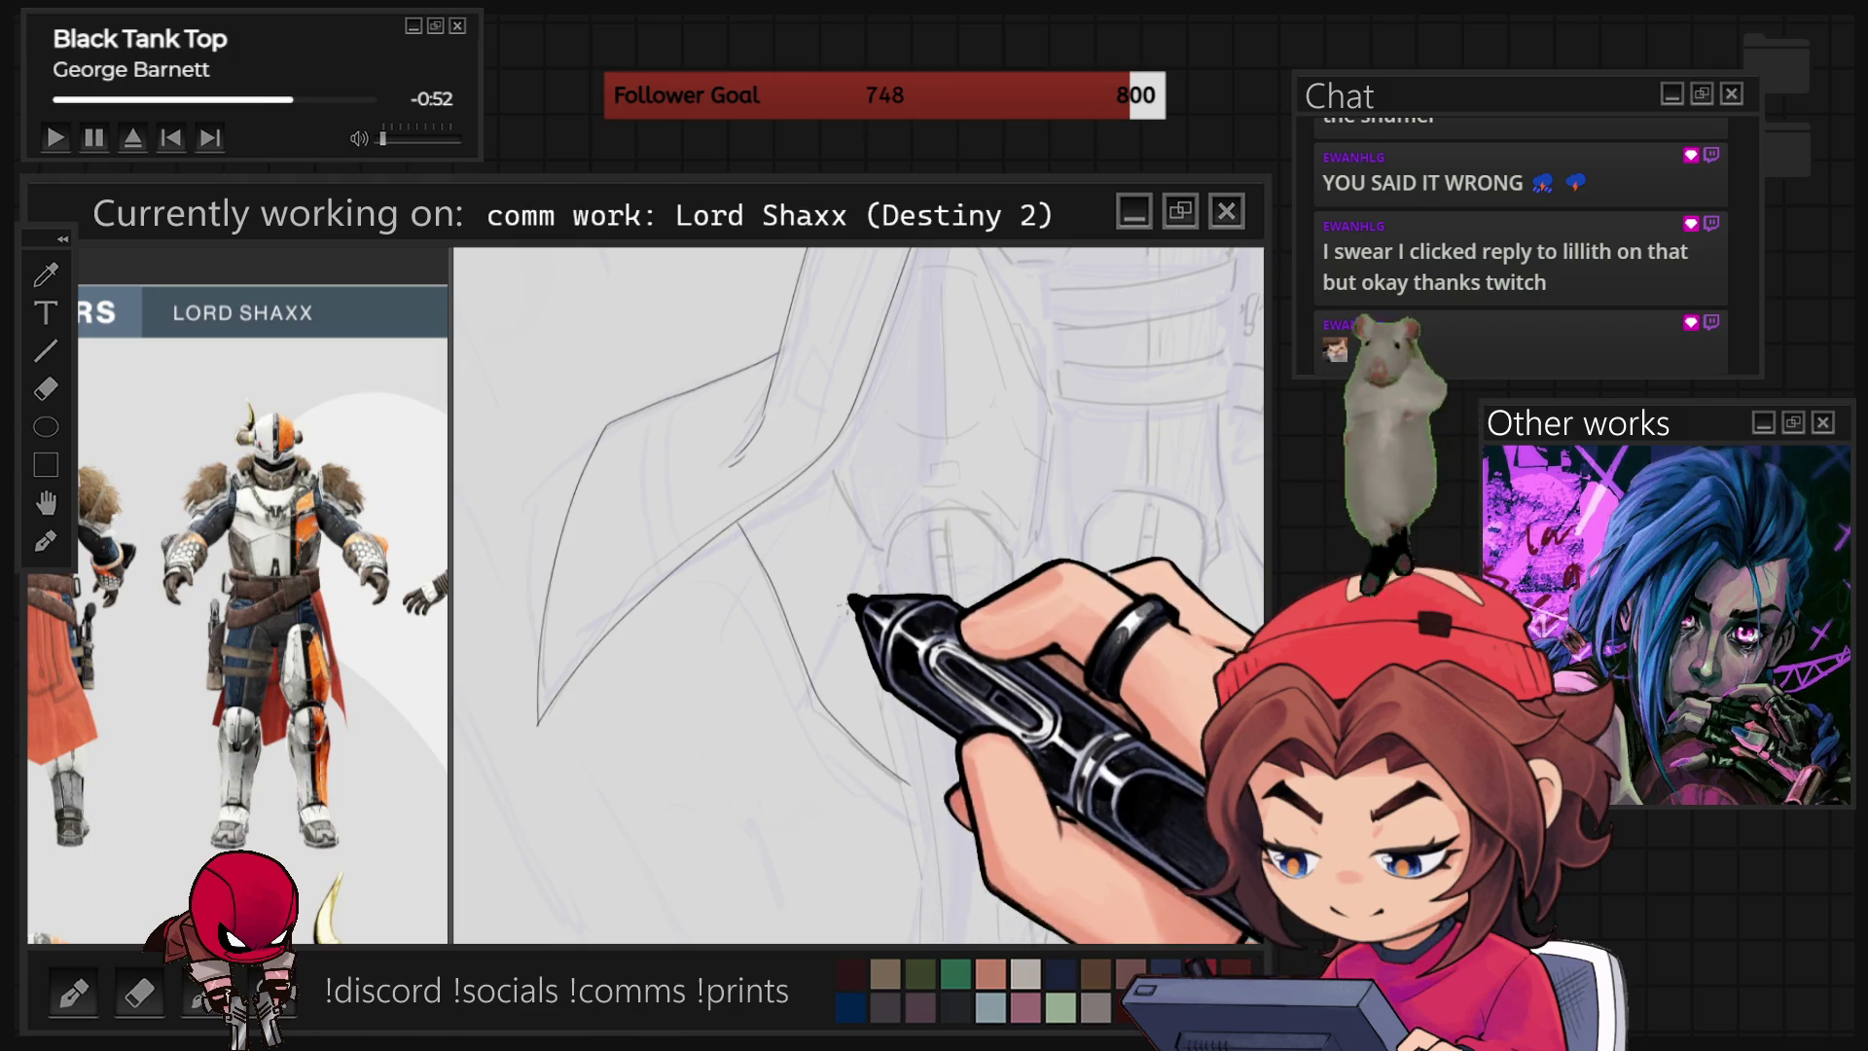
{"action": "left_click_drag", "start_coordinate": [750, 521], "coordinate": [918, 800]}
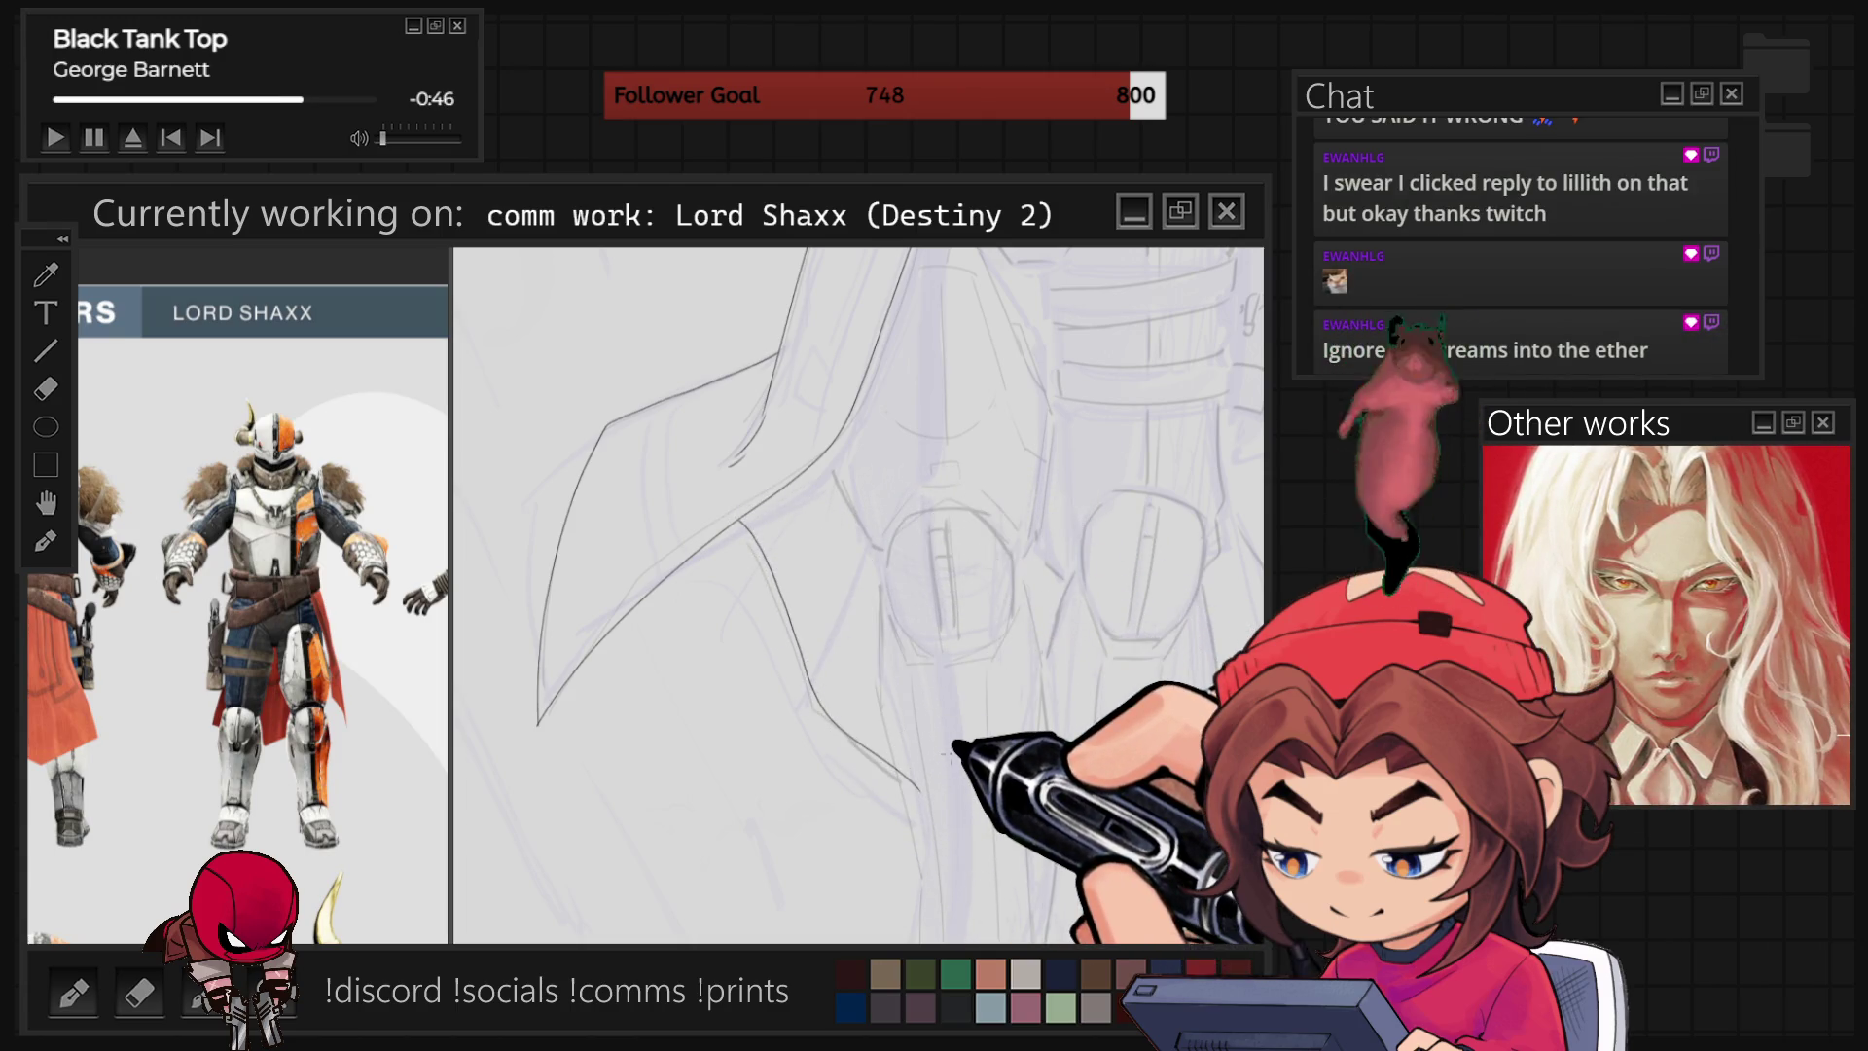
{"action": "key", "text": "ctrl+minus"}
{"action": "key", "text": "ctrl+minus"}
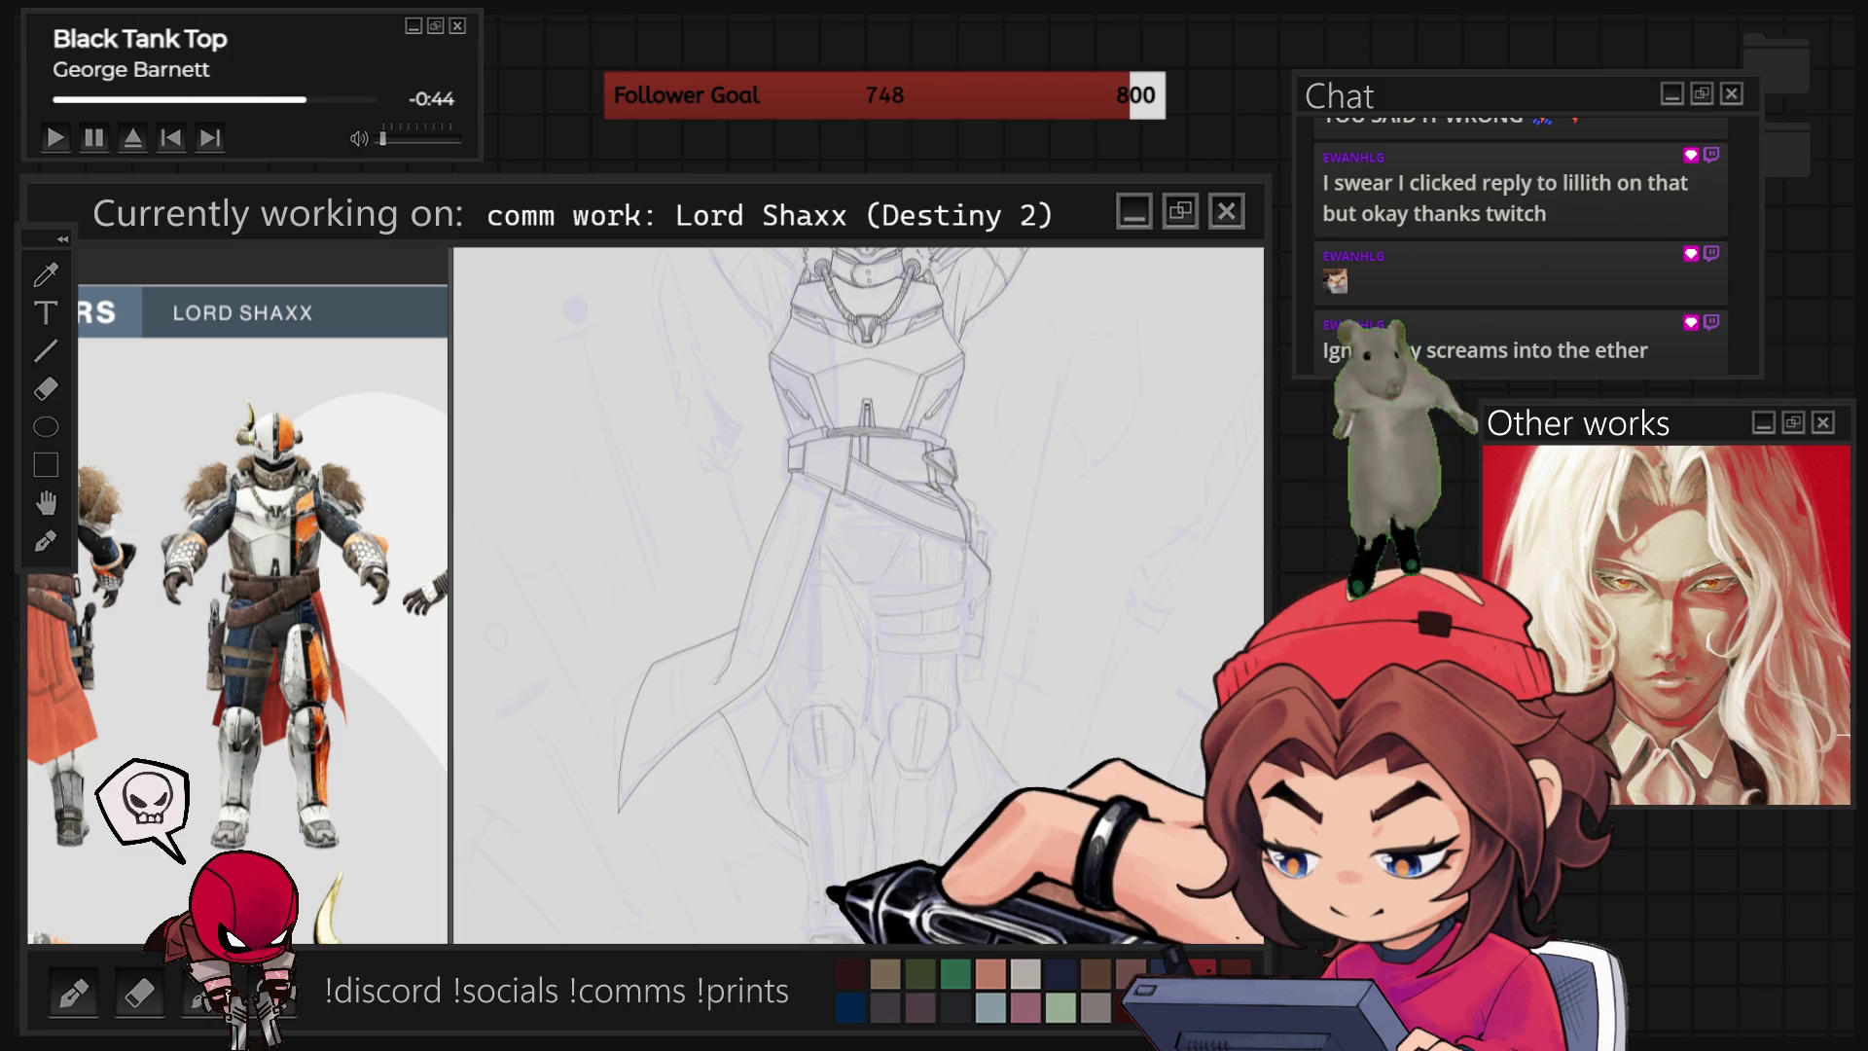